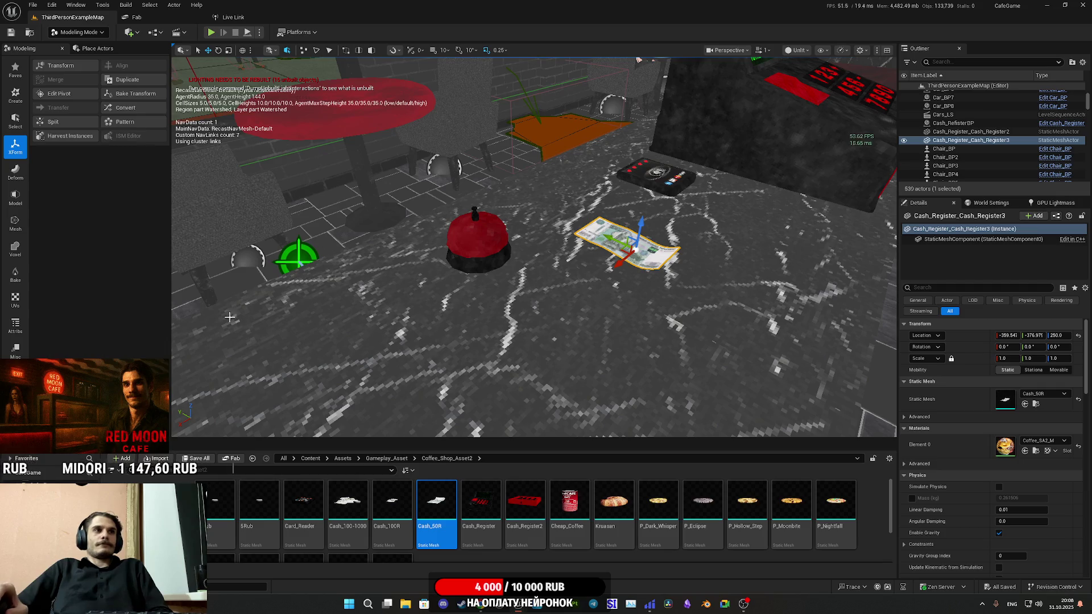
Glance at the editor modes list without switching, then pan the level view toward the cash register
{"action": "left_click", "coordinate": [84, 34]}
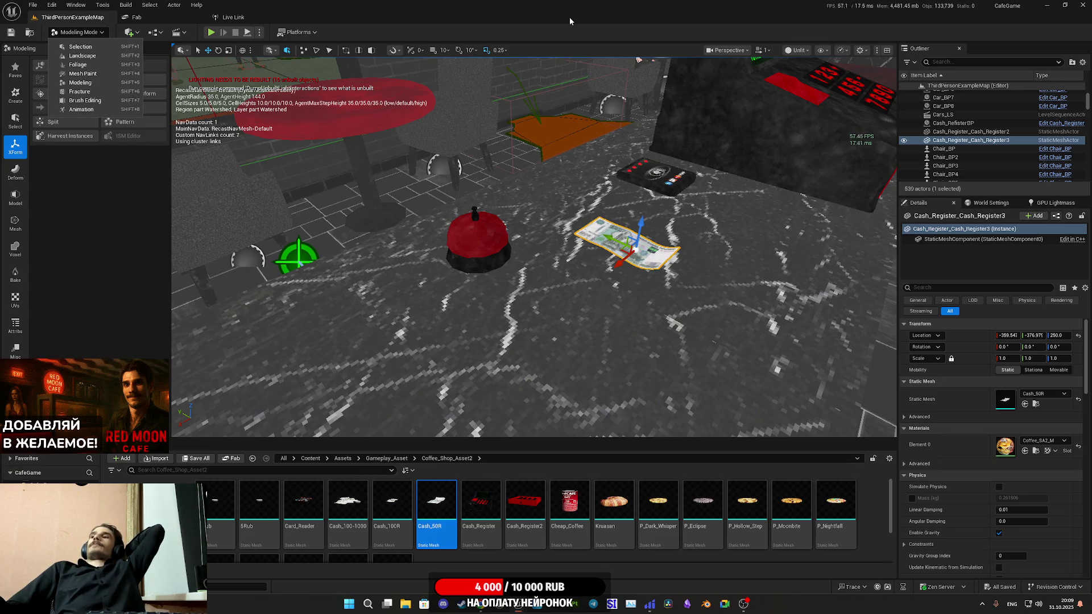
{"action": "left_click", "coordinate": [741, 4]}
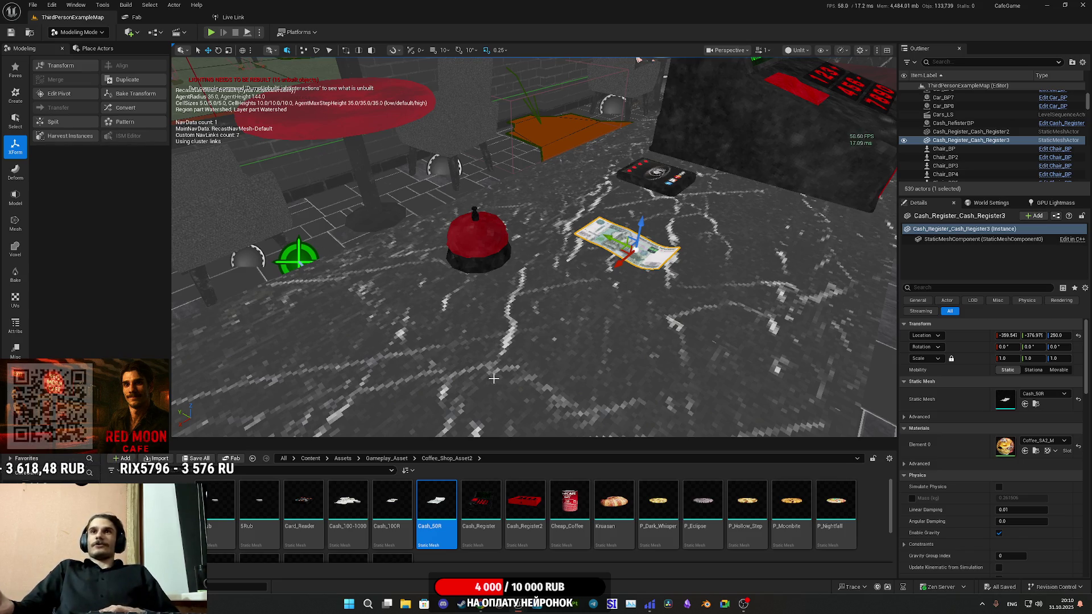
{"action": "mouse_move", "coordinate": [568, 322]}
{"action": "left_mouse_down"}
{"action": "mouse_move", "coordinate": [804, 79]}
{"action": "mouse_move", "coordinate": [792, 183]}
{"action": "mouse_move", "coordinate": [646, 110]}
{"action": "mouse_move", "coordinate": [671, 171]}
{"action": "mouse_move", "coordinate": [740, 142]}
{"action": "left_mouse_up"}
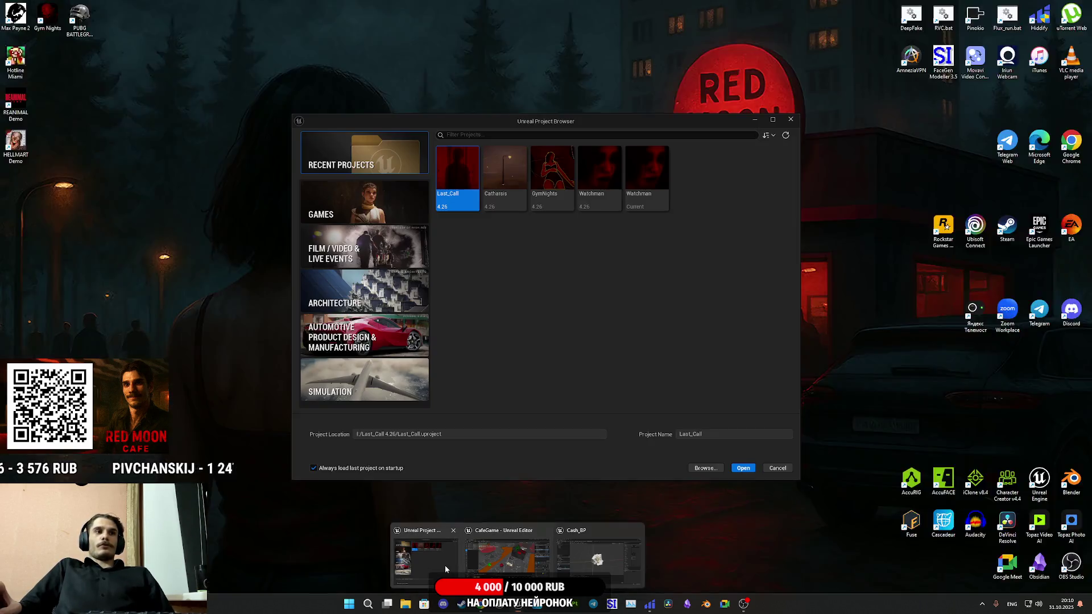
Close the Unreal Project Browser window and display Cash_BP's Construction Script graph
{"action": "left_click", "coordinate": [445, 565]}
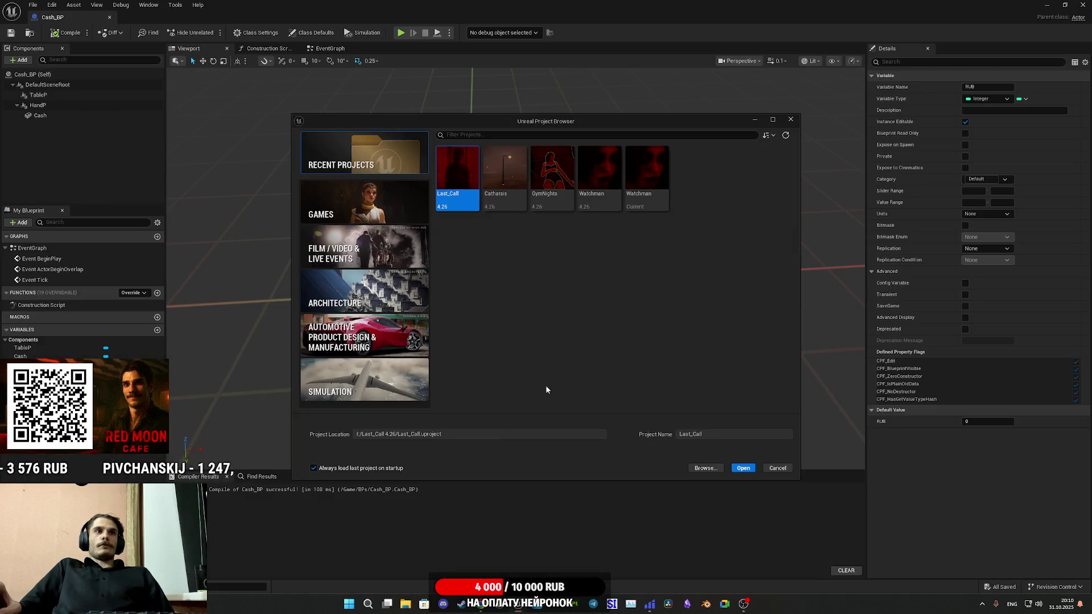
{"action": "left_click", "coordinate": [795, 121]}
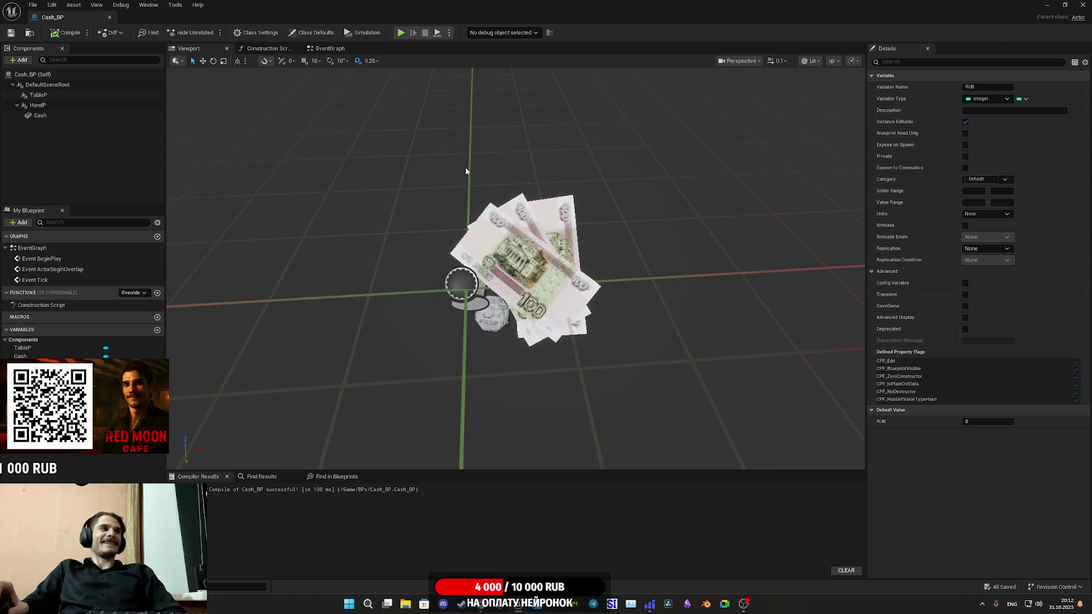
{"action": "left_click", "coordinate": [276, 51]}
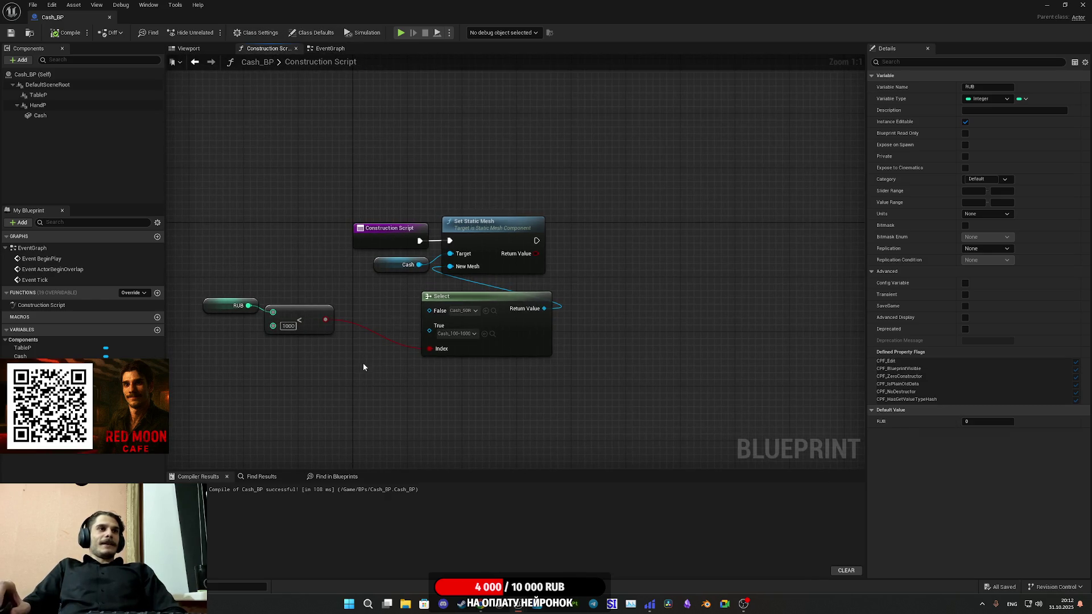
Add an instance-editable Boolean variable named Hand? to Cash_BP, then compile and save
{"action": "left_click_drag", "start_coordinate": [289, 346], "coordinate": [286, 351]}
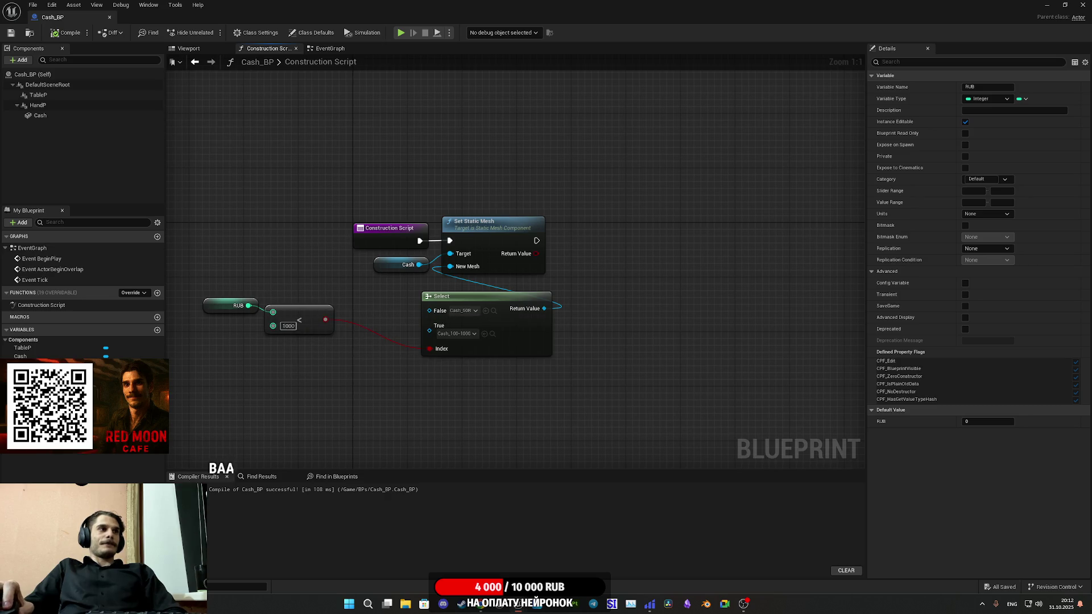
{"action": "left_click", "coordinate": [155, 333]}
{"action": "left_click", "coordinate": [157, 331]}
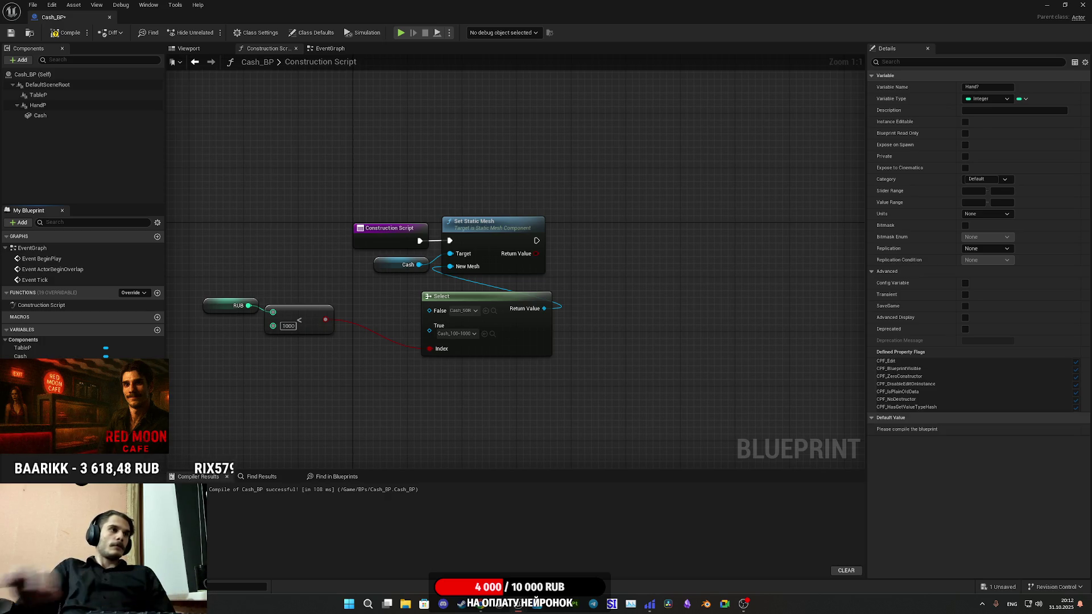
{"action": "key", "text": "ctrl+z"}
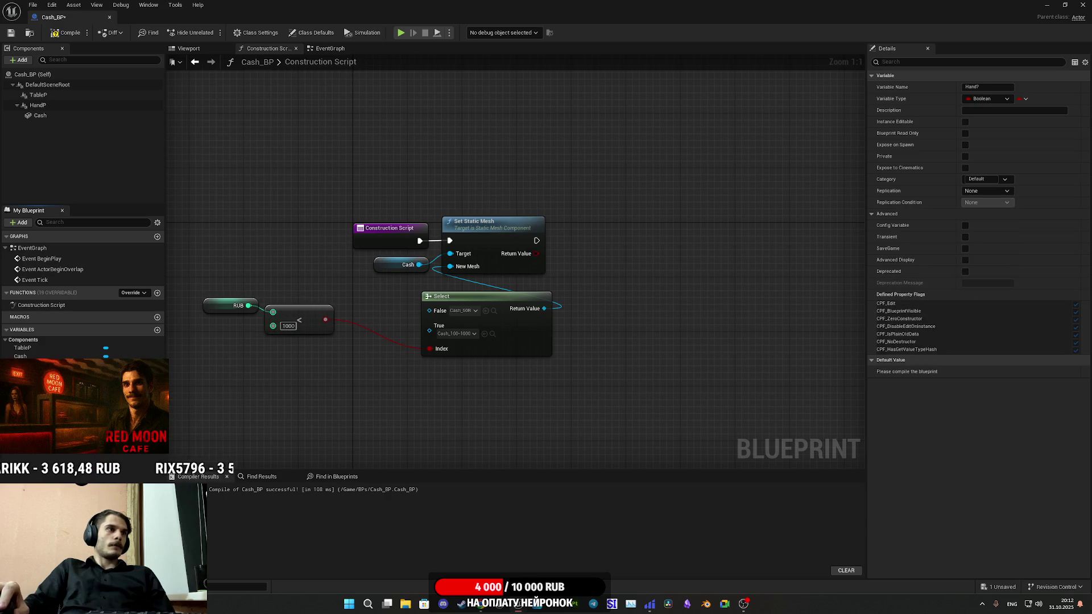
{"action": "left_click", "coordinate": [965, 122]}
{"action": "left_click", "coordinate": [66, 32]}
{"action": "left_click", "coordinate": [10, 32]}
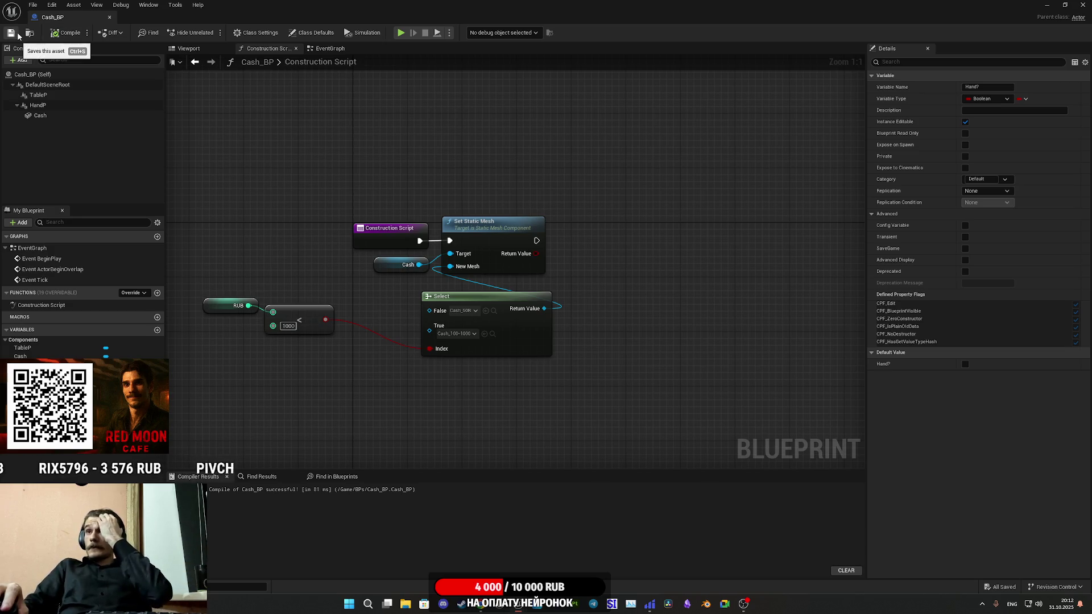
Place a Hand? getter node beside the RUB comparison in the Construction Script
{"action": "mouse_move", "coordinate": [301, 351]}
{"action": "left_mouse_down"}
{"action": "mouse_move", "coordinate": [394, 356]}
{"action": "mouse_move", "coordinate": [356, 326]}
{"action": "mouse_move", "coordinate": [373, 308]}
{"action": "mouse_move", "coordinate": [452, 343]}
{"action": "mouse_move", "coordinate": [486, 341]}
{"action": "left_mouse_up"}
{"action": "left_click", "coordinate": [532, 369]}
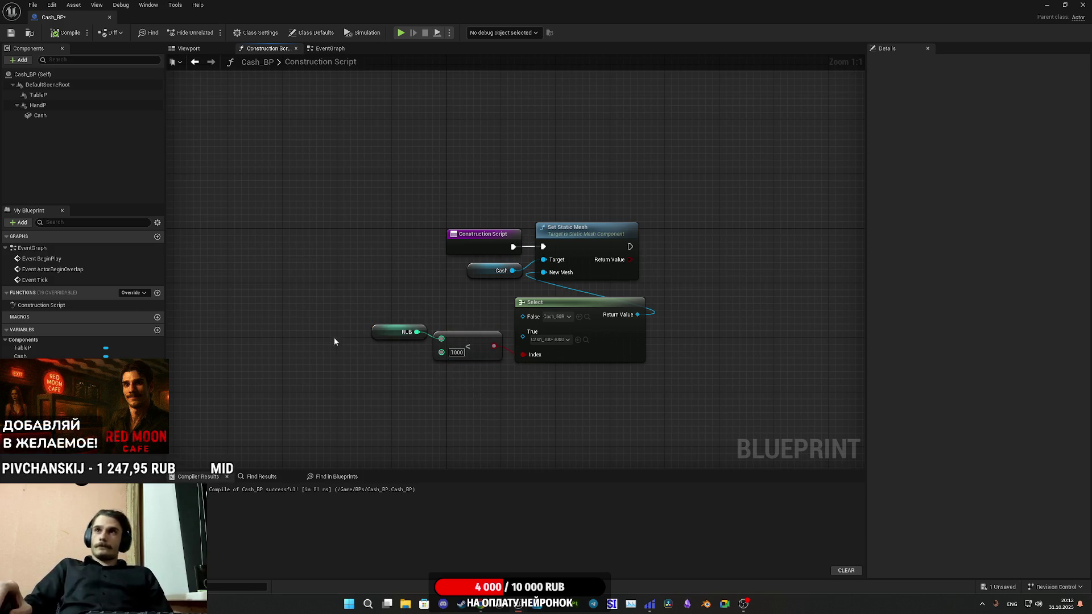
{"action": "left_click", "coordinate": [11, 34]}
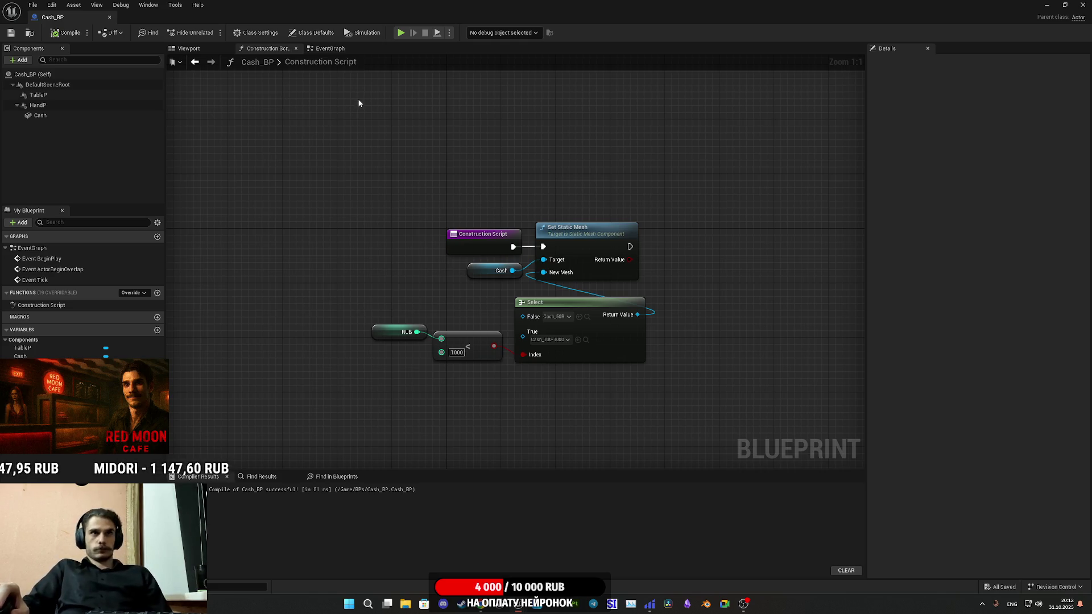
{"action": "left_click_drag", "start_coordinate": [625, 119], "coordinate": [364, 121]}
{"action": "mouse_move", "coordinate": [454, 168]}
{"action": "left_mouse_down"}
{"action": "mouse_move", "coordinate": [565, 137]}
{"action": "mouse_move", "coordinate": [609, 140]}
{"action": "left_mouse_up"}
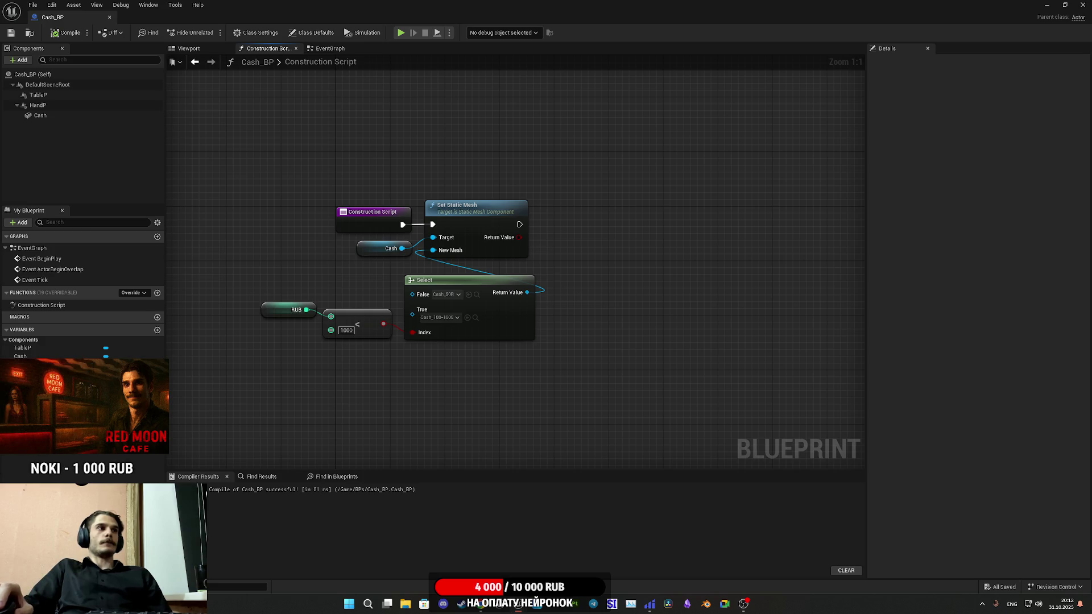
{"action": "mouse_move", "coordinate": [22, 387]}
{"action": "left_mouse_down"}
{"action": "mouse_move", "coordinate": [531, 360]}
{"action": "mouse_move", "coordinate": [532, 370]}
{"action": "left_mouse_up"}
{"action": "left_click", "coordinate": [521, 370]}
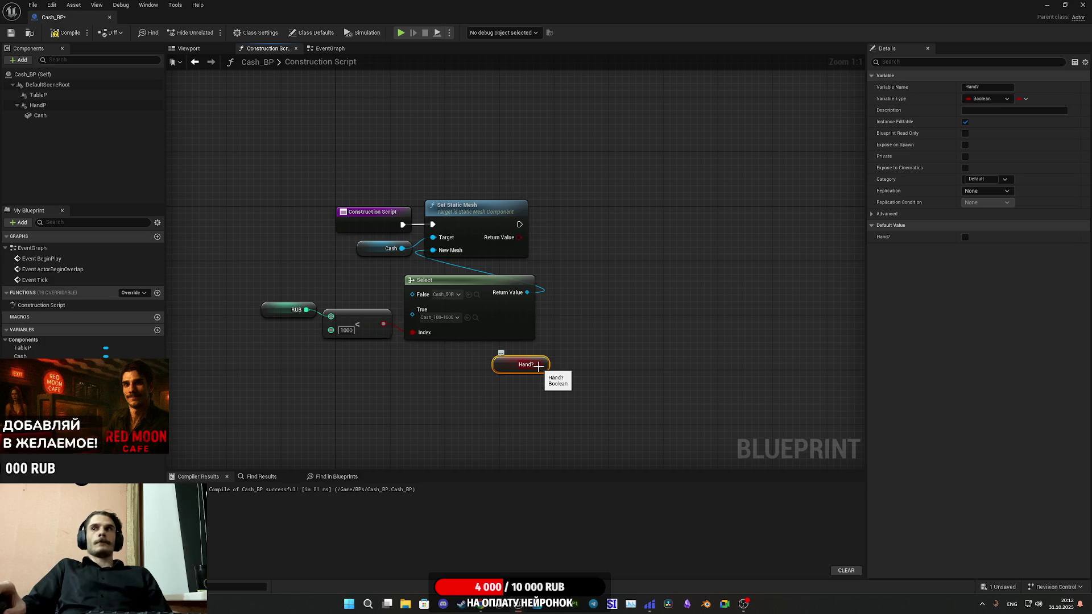
From the Hand? output, add an Attach Component To Component node via the 'att' search
{"action": "left_click_drag", "start_coordinate": [538, 366], "coordinate": [611, 317]}
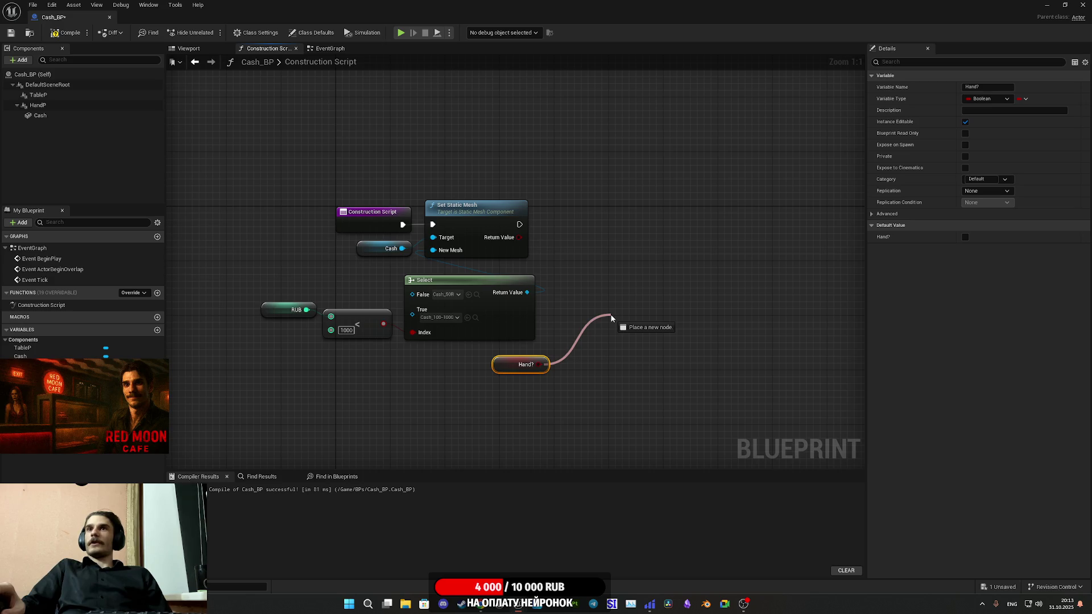
{"action": "left_click_drag", "start_coordinate": [611, 318], "coordinate": [607, 316]}
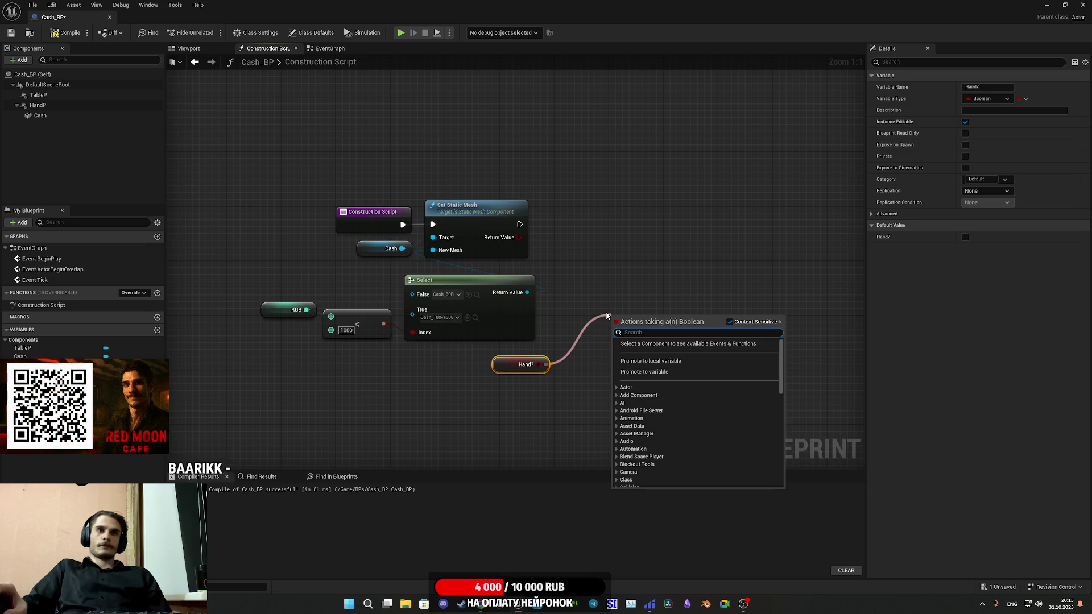
{"action": "type", "text": "att"}
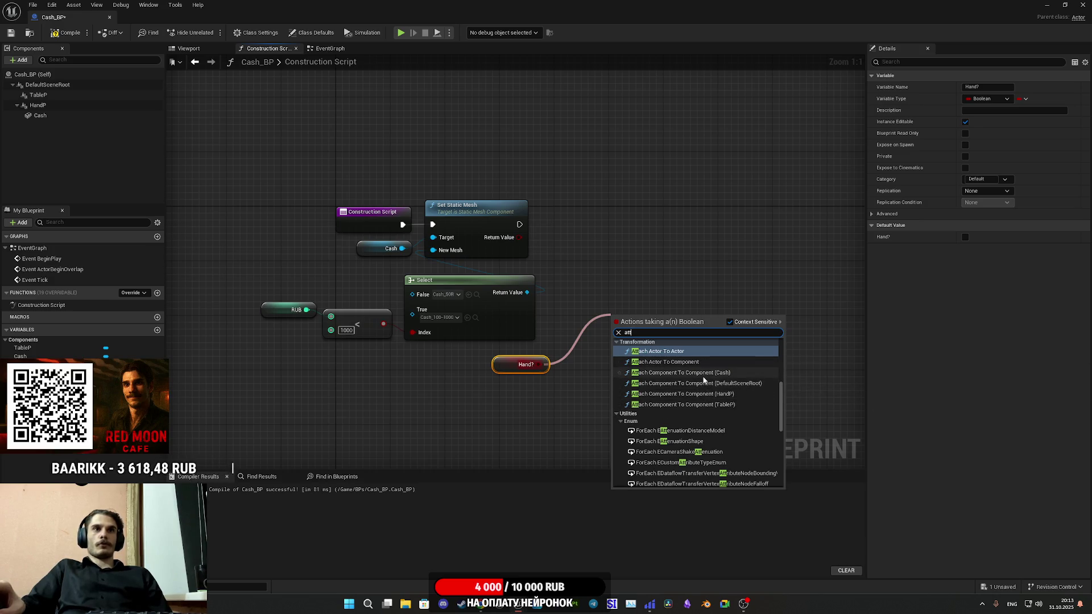
{"action": "left_click", "coordinate": [708, 383]}
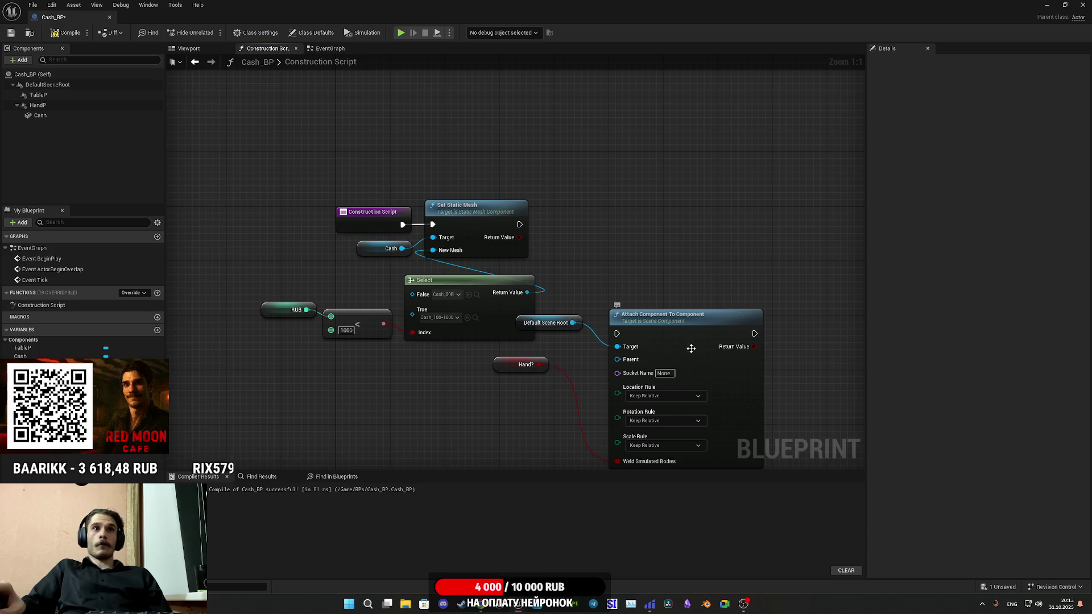
{"action": "left_click_drag", "start_coordinate": [680, 332], "coordinate": [734, 306]}
Delete the Default Scene Root node and wire Cash into the attach node's Target
{"action": "left_click", "coordinate": [556, 328]}
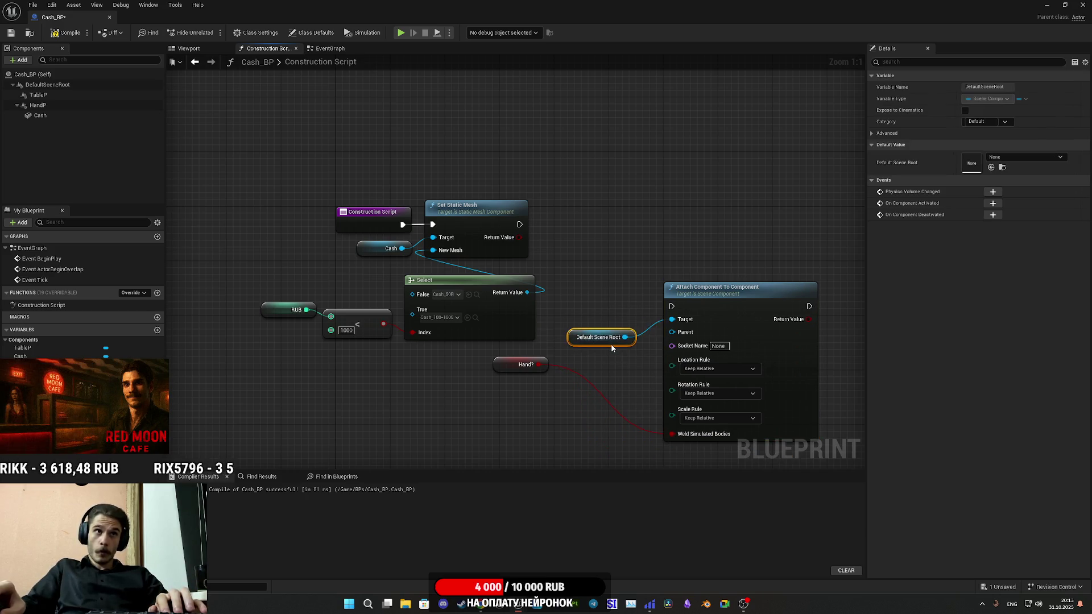
{"action": "key", "text": "Delete"}
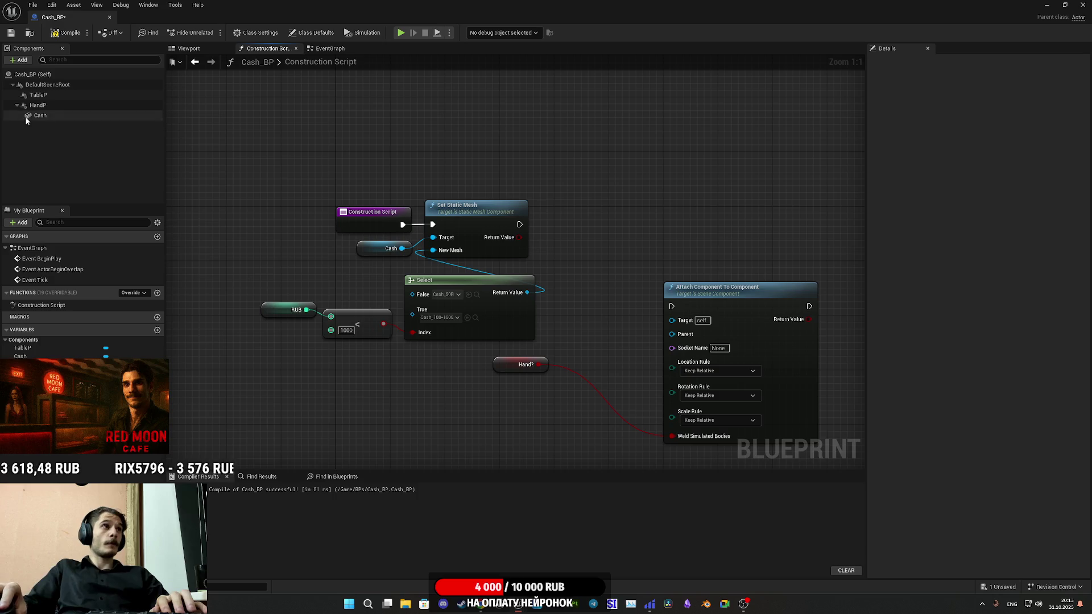
{"action": "left_click_drag", "start_coordinate": [402, 248], "coordinate": [673, 320]}
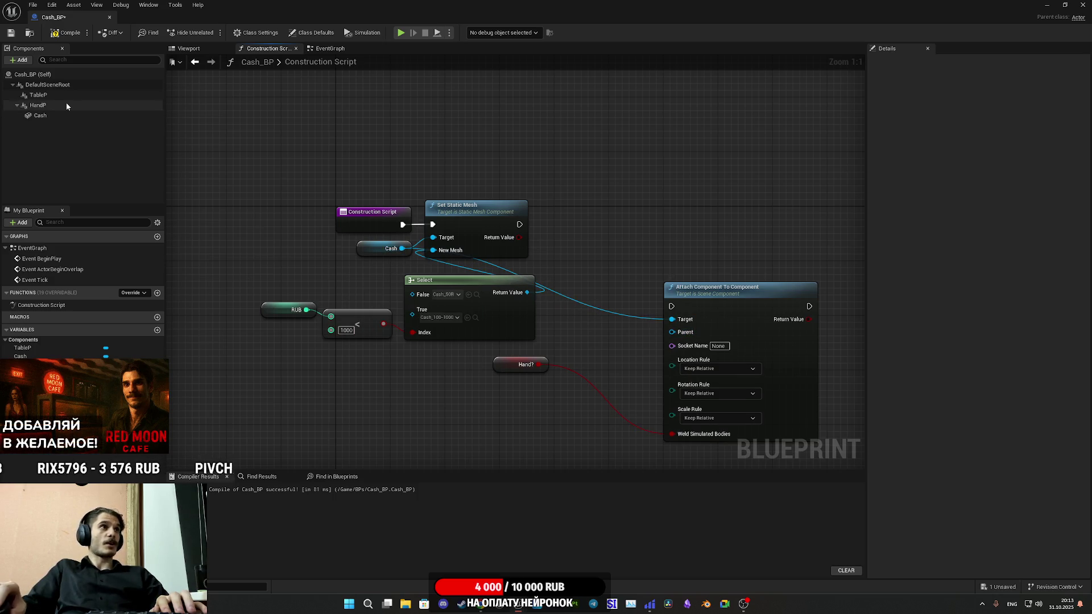
Add HandP and TableP component reference nodes to the graph
{"action": "left_click_drag", "start_coordinate": [37, 105], "coordinate": [500, 414]}
{"action": "mouse_move", "coordinate": [39, 95]}
{"action": "left_mouse_down"}
{"action": "mouse_move", "coordinate": [471, 386]}
{"action": "mouse_move", "coordinate": [500, 436]}
{"action": "left_mouse_up"}
{"action": "left_click_drag", "start_coordinate": [603, 418], "coordinate": [555, 396]}
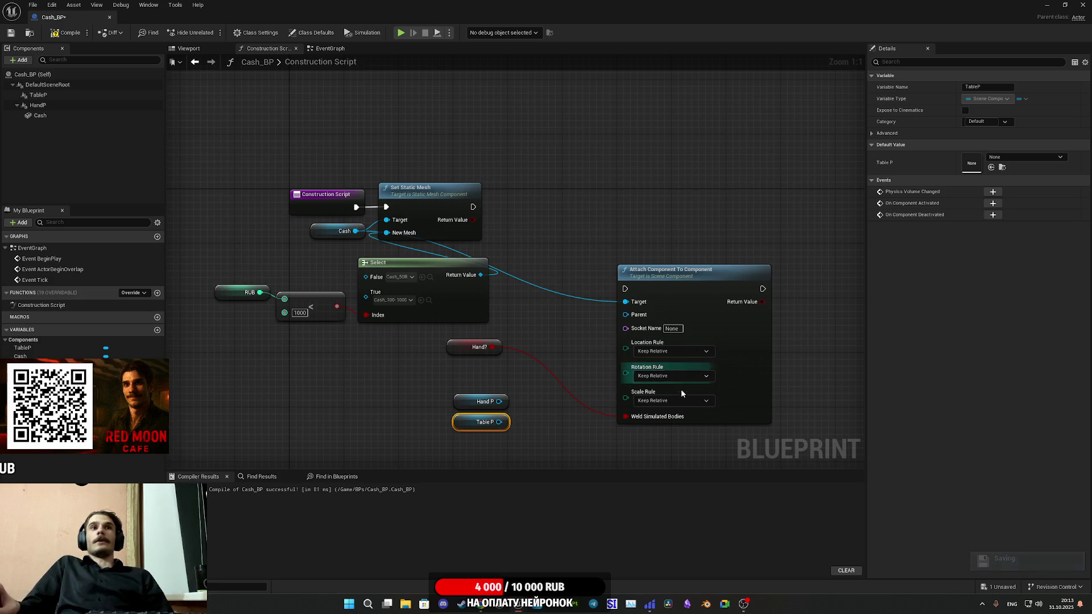
{"action": "left_click", "coordinate": [545, 370]}
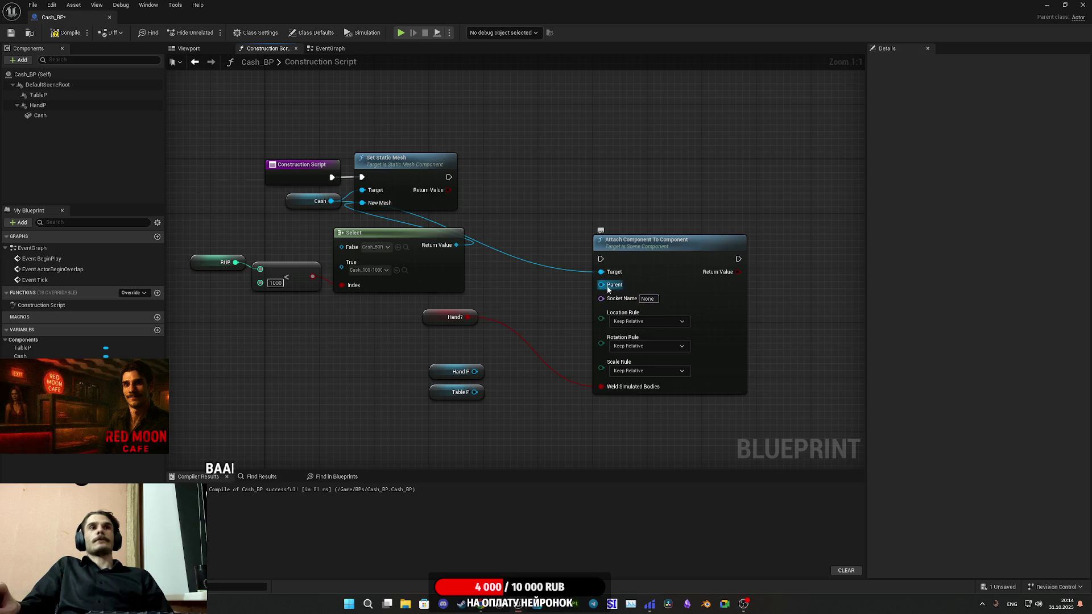
Feed Parent from a Select node: Hand? as Index, Hand P as True, Table P as False
{"action": "left_click_drag", "start_coordinate": [601, 285], "coordinate": [538, 368]}
{"action": "type", "text": "sele"}
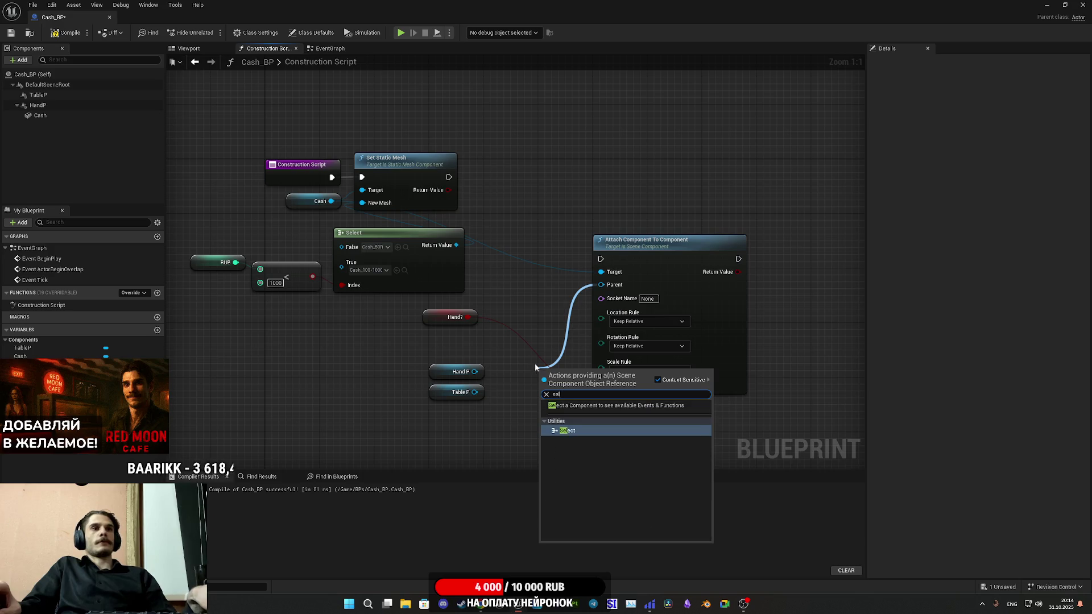
{"action": "left_click", "coordinate": [575, 432]}
{"action": "left_click_drag", "start_coordinate": [546, 411], "coordinate": [470, 320]}
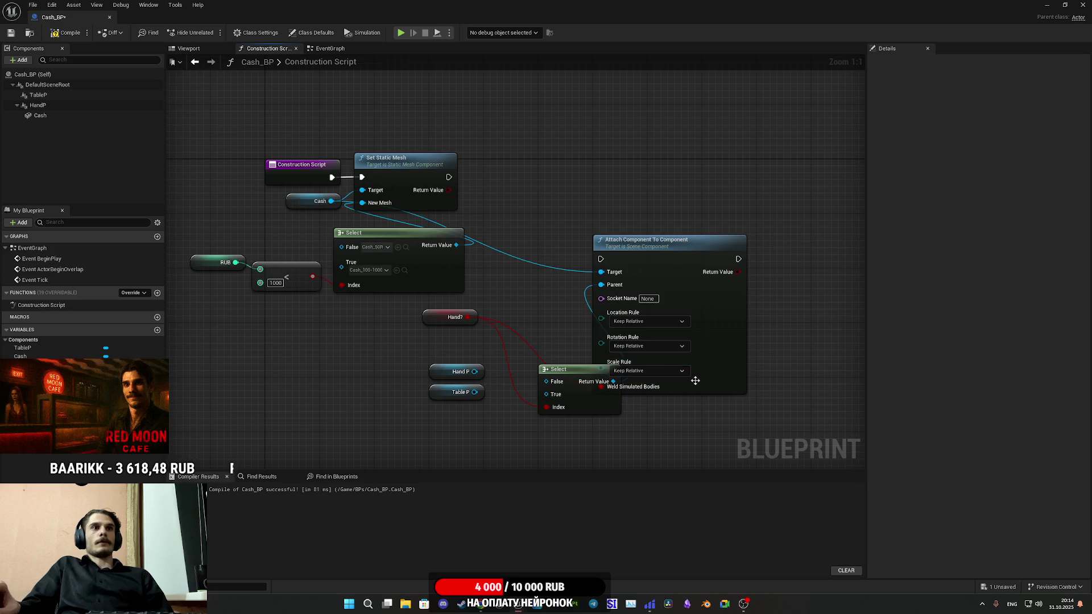
{"action": "left_click_drag", "start_coordinate": [704, 382], "coordinate": [759, 348]}
{"action": "left_click", "coordinate": [670, 356], "text": "alt"}
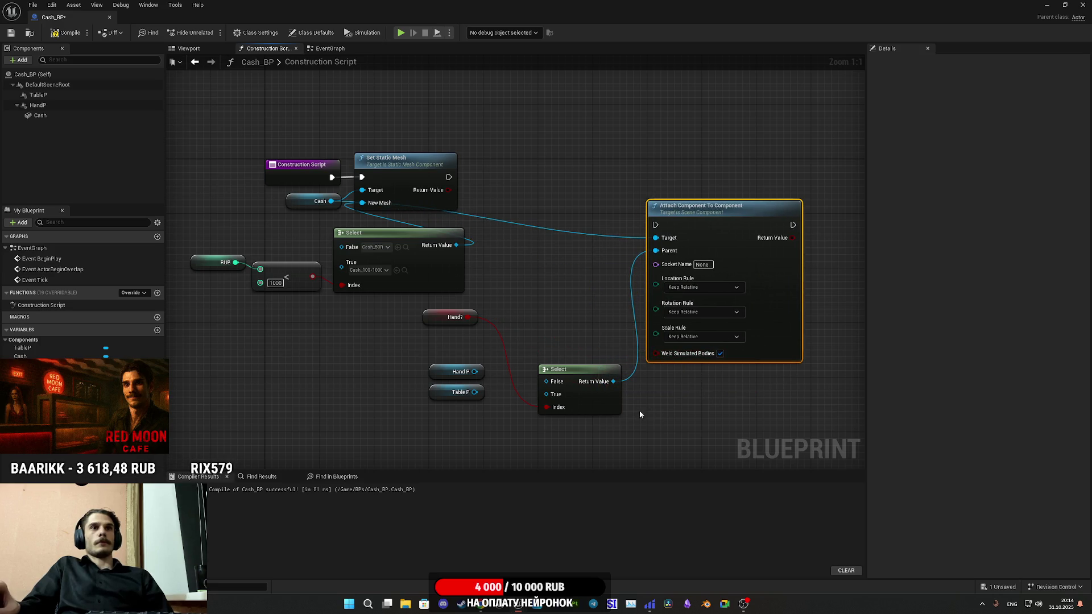
{"action": "left_click_drag", "start_coordinate": [577, 401], "coordinate": [543, 317]}
{"action": "left_click", "coordinate": [556, 366]}
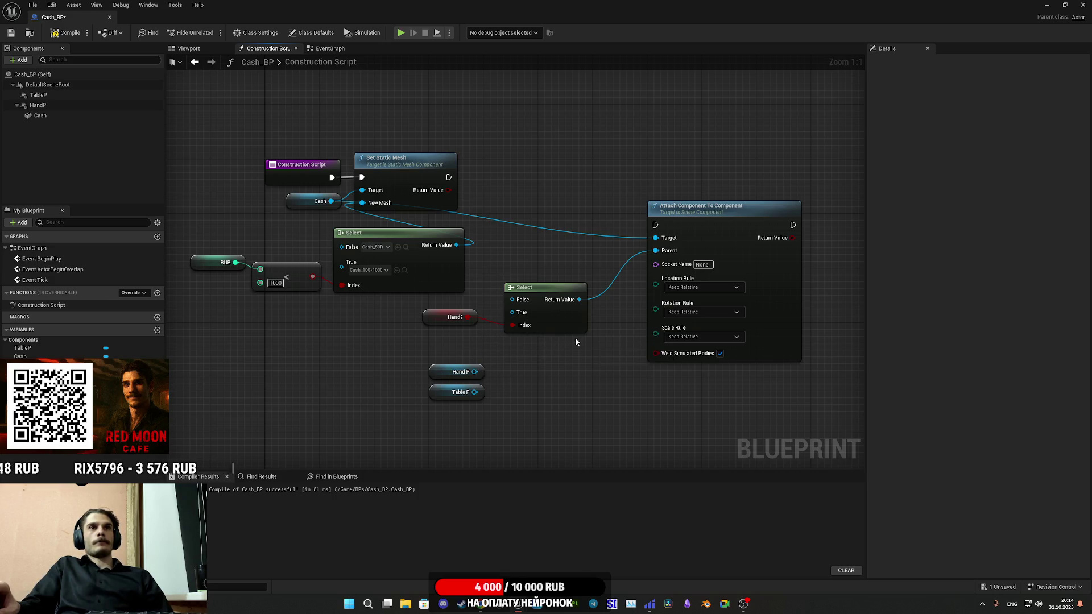
{"action": "mouse_move", "coordinate": [474, 372]}
{"action": "left_mouse_down"}
{"action": "mouse_move", "coordinate": [486, 378]}
{"action": "mouse_move", "coordinate": [532, 324]}
{"action": "left_mouse_up"}
{"action": "mouse_move", "coordinate": [474, 392]}
{"action": "left_mouse_down"}
{"action": "mouse_move", "coordinate": [514, 301]}
{"action": "mouse_move", "coordinate": [449, 369]}
{"action": "mouse_move", "coordinate": [433, 319]}
{"action": "mouse_move", "coordinate": [435, 393]}
{"action": "mouse_move", "coordinate": [435, 341]}
{"action": "left_mouse_up"}
{"action": "left_click_drag", "start_coordinate": [435, 394], "coordinate": [442, 365]}
{"action": "left_click_drag", "start_coordinate": [556, 324], "coordinate": [555, 358]}
Run Attach Component To Component after Set Static Mesh, tidy the nodes and compile
{"action": "left_click_drag", "start_coordinate": [655, 225], "coordinate": [449, 177]}
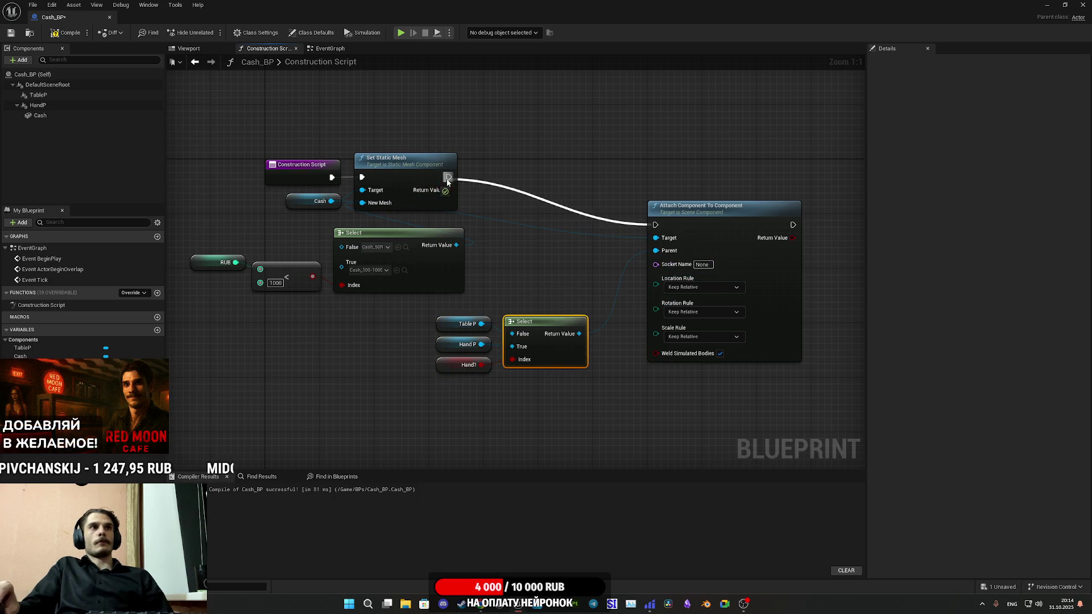
{"action": "mouse_move", "coordinate": [773, 297]}
{"action": "left_mouse_down"}
{"action": "mouse_move", "coordinate": [642, 230]}
{"action": "mouse_move", "coordinate": [620, 270]}
{"action": "left_mouse_up"}
{"action": "mouse_move", "coordinate": [426, 390]}
{"action": "left_mouse_down"}
{"action": "mouse_move", "coordinate": [529, 328]}
{"action": "mouse_move", "coordinate": [559, 324]}
{"action": "mouse_move", "coordinate": [441, 334]}
{"action": "mouse_move", "coordinate": [613, 334]}
{"action": "left_mouse_up"}
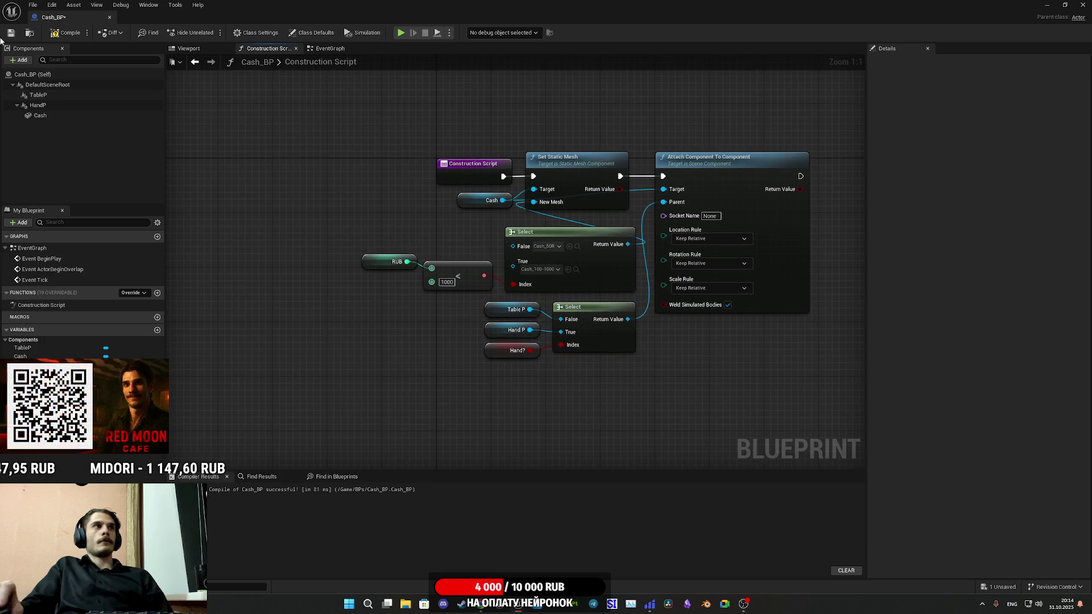
{"action": "left_click", "coordinate": [61, 33]}
Preview the cash model in the Viewport and leave Hand?'s default value false, then save
{"action": "left_click", "coordinate": [188, 48]}
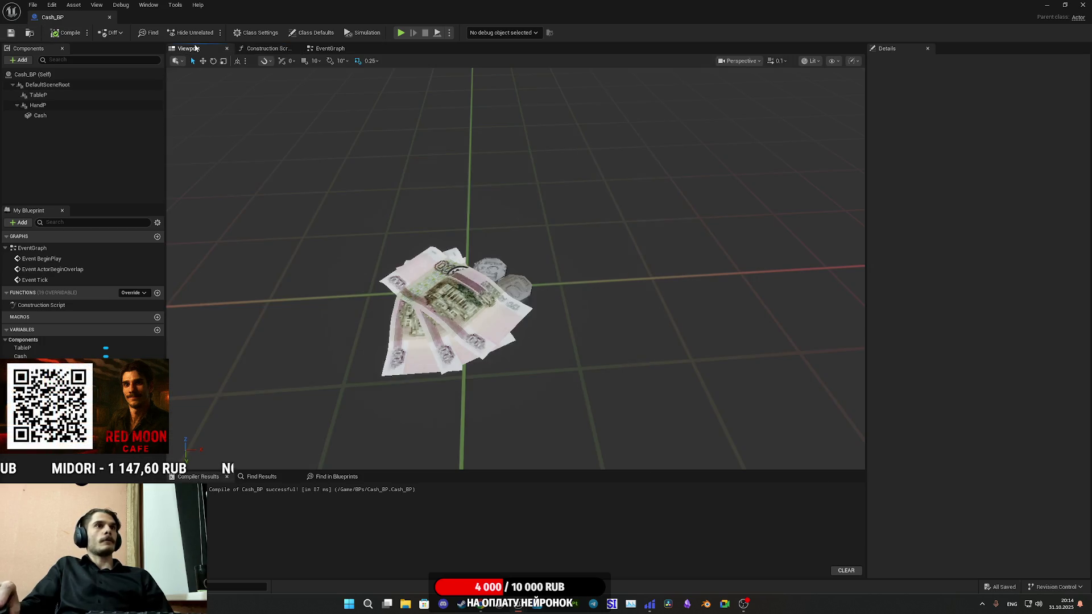
{"action": "left_click_drag", "start_coordinate": [488, 290], "coordinate": [466, 279]}
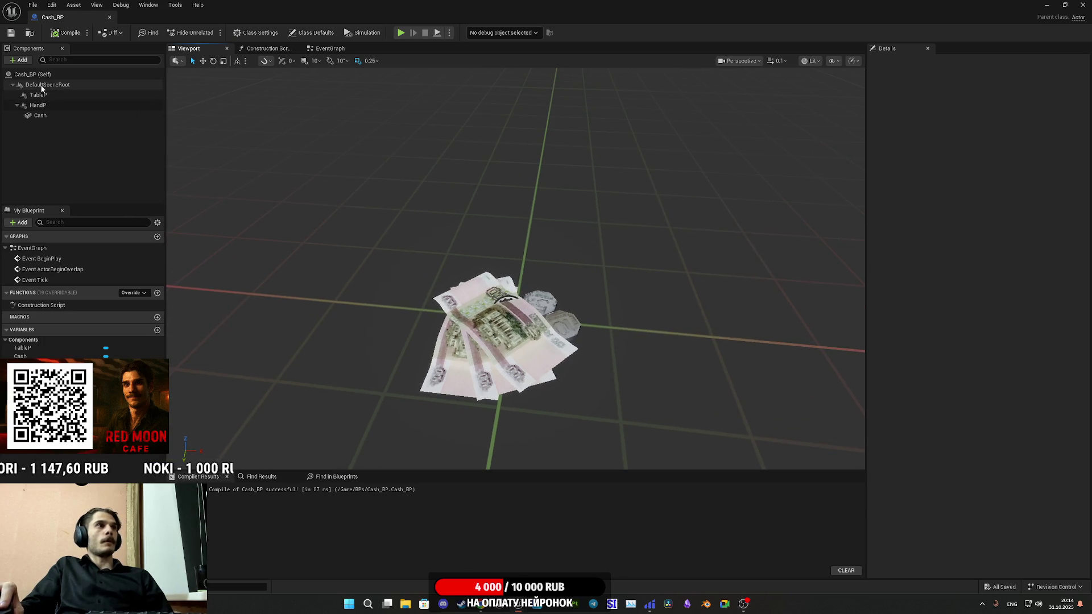
{"action": "left_click", "coordinate": [35, 381]}
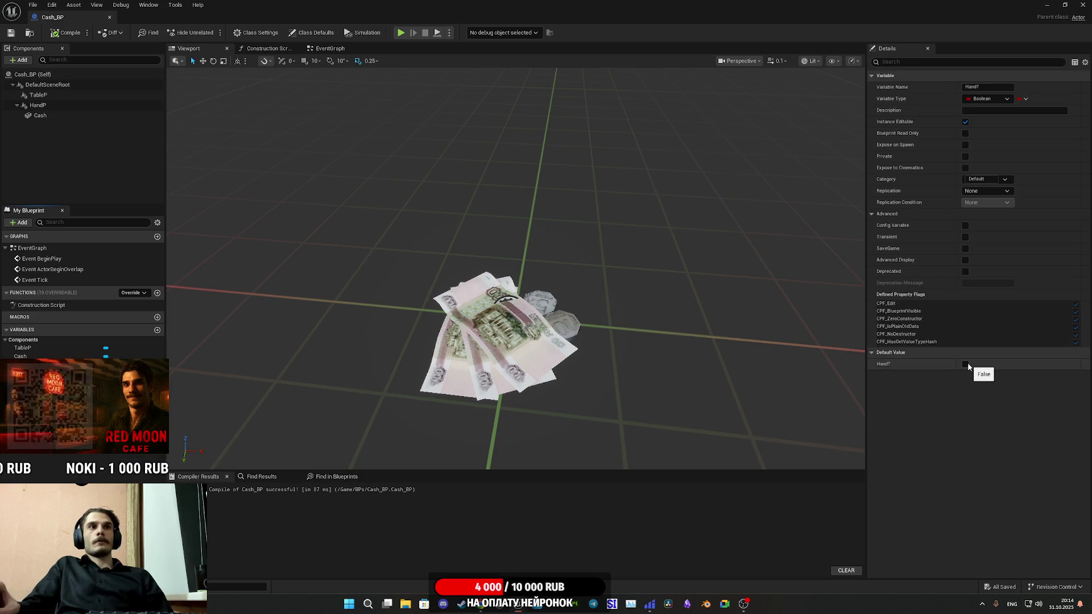
{"action": "left_click", "coordinate": [966, 364]}
{"action": "left_click", "coordinate": [966, 365]}
{"action": "left_click", "coordinate": [966, 365]}
{"action": "left_click", "coordinate": [966, 365]}
{"action": "left_click", "coordinate": [11, 32]}
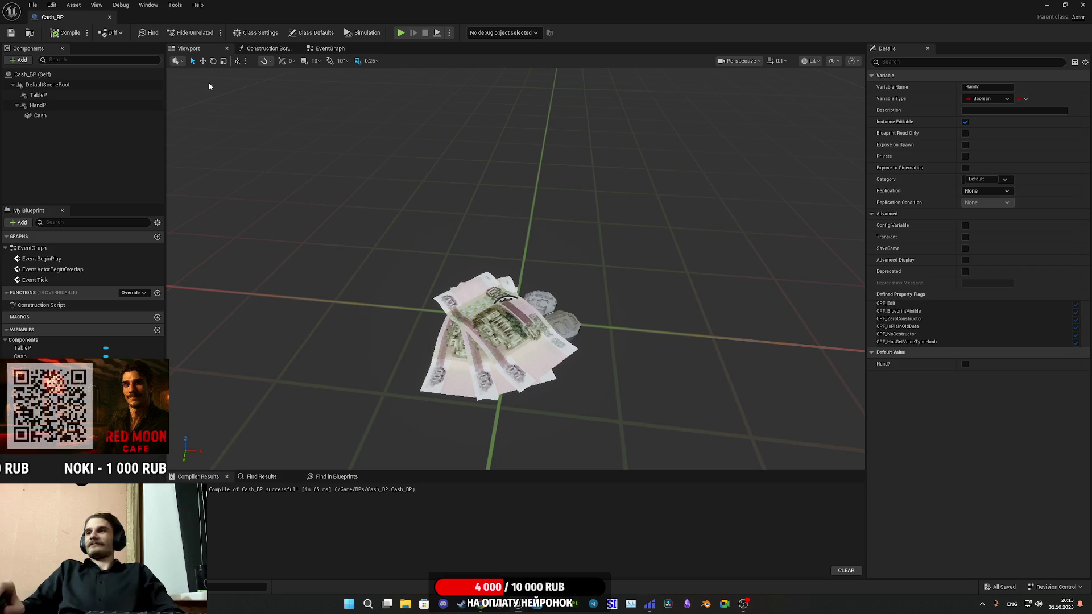
{"action": "left_click_drag", "start_coordinate": [623, 221], "coordinate": [629, 221]}
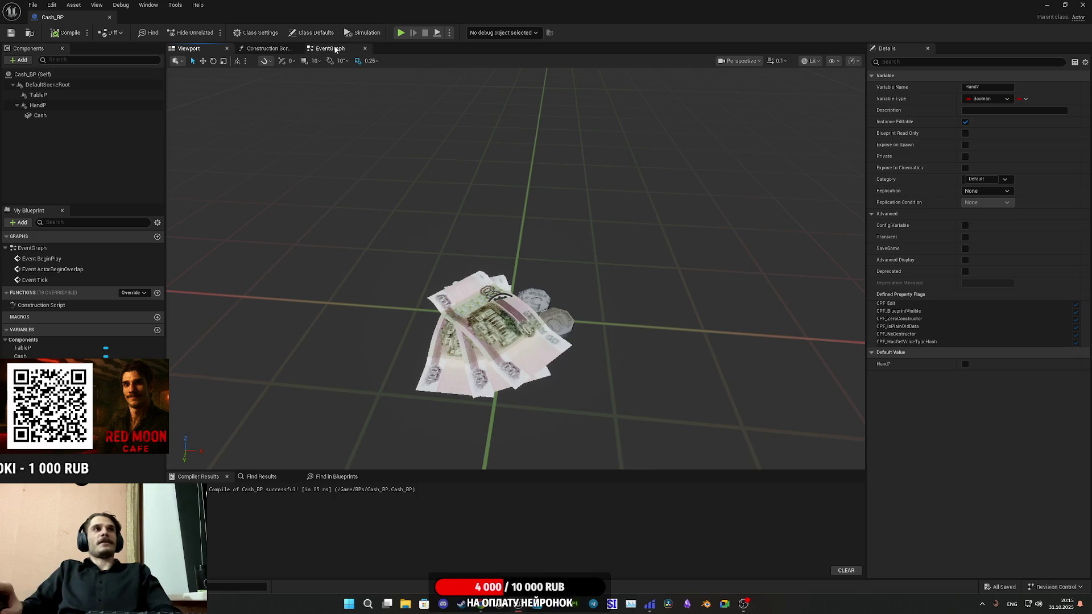
Delete Event ActorBeginOverlap and Event Tick from the Event Graph, then compile and save
{"action": "left_click", "coordinate": [318, 49]}
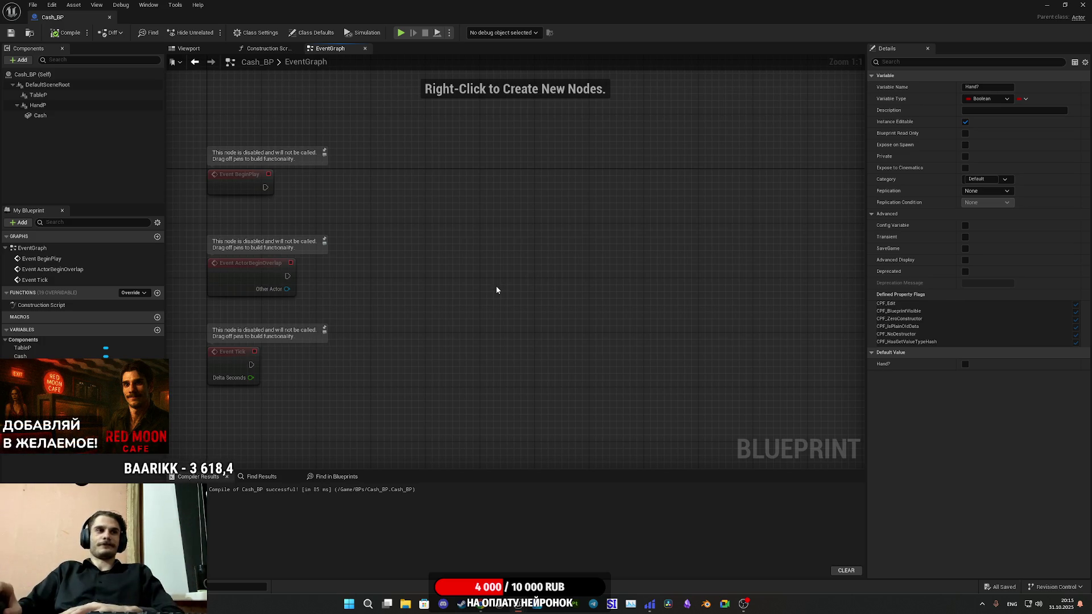
{"action": "left_click_drag", "start_coordinate": [401, 312], "coordinate": [456, 325]}
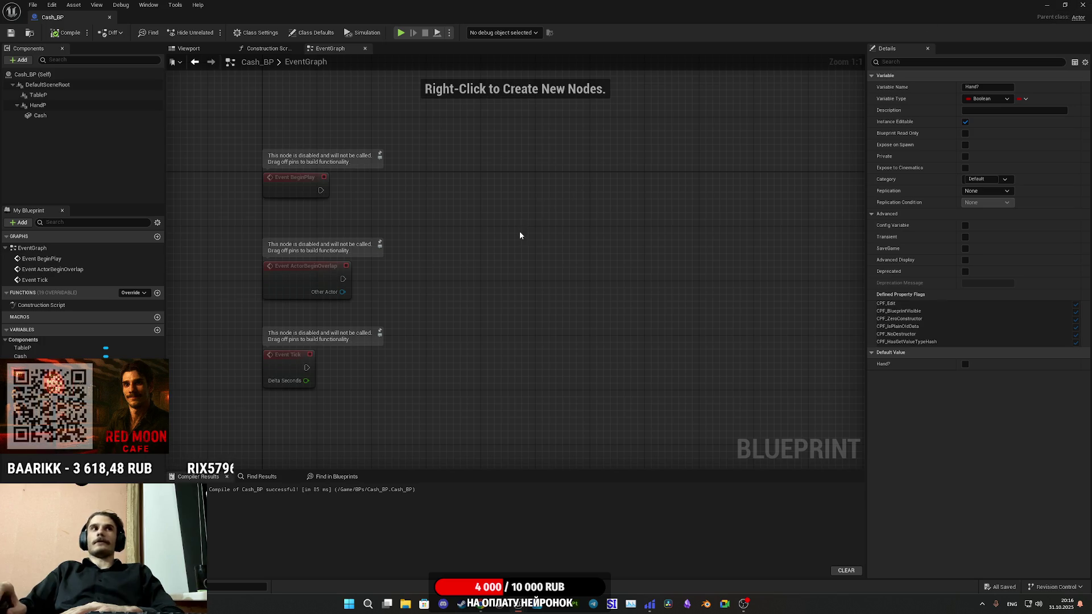
{"action": "mouse_move", "coordinate": [435, 408]}
{"action": "left_mouse_down"}
{"action": "mouse_move", "coordinate": [319, 278]}
{"action": "mouse_move", "coordinate": [332, 283]}
{"action": "left_mouse_up"}
{"action": "key", "text": "Delete"}
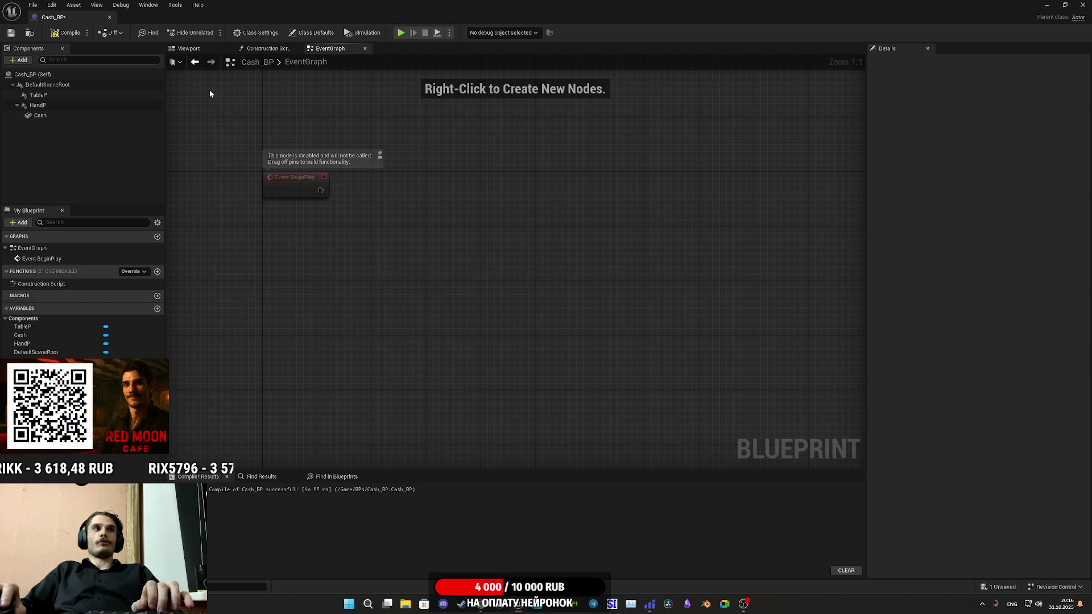
{"action": "left_click", "coordinate": [62, 33]}
{"action": "left_click", "coordinate": [11, 33]}
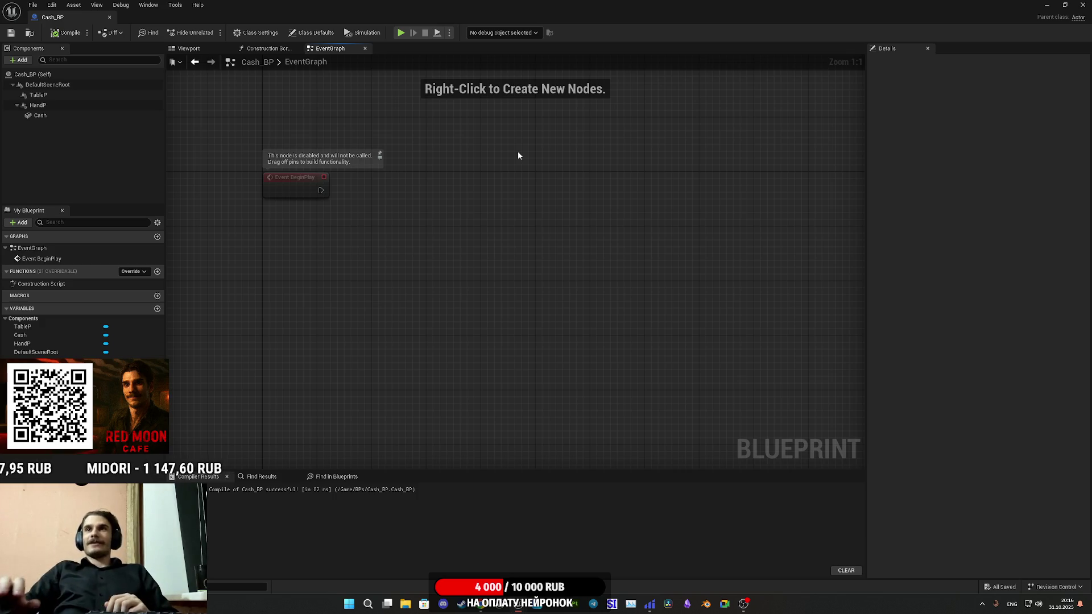
{"action": "left_click", "coordinate": [200, 47]}
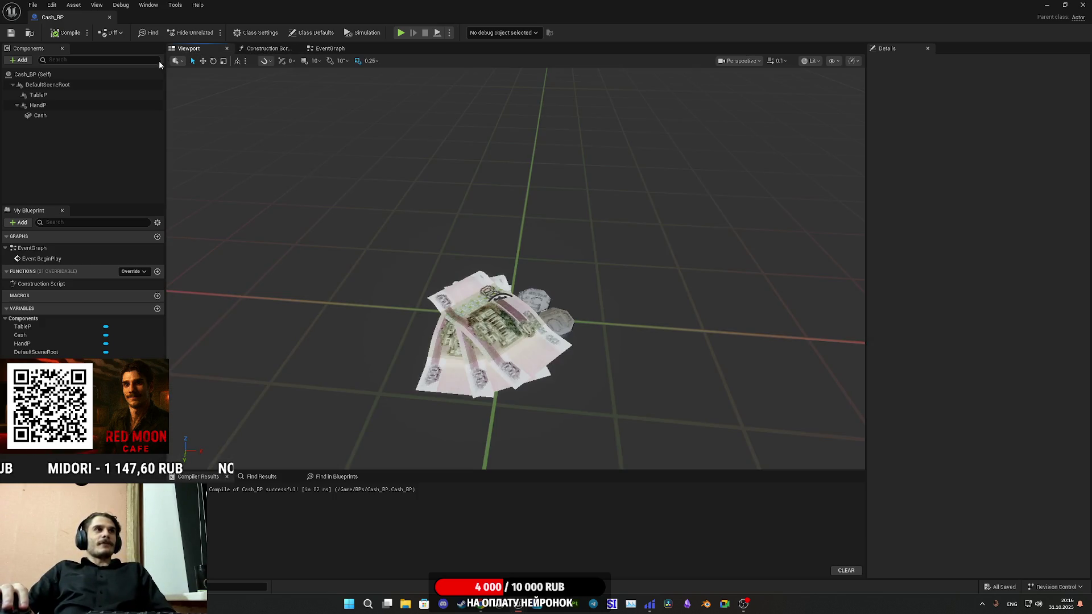
Return to the Event Graph, which holds only Event BeginPlay
{"action": "left_click", "coordinate": [341, 50]}
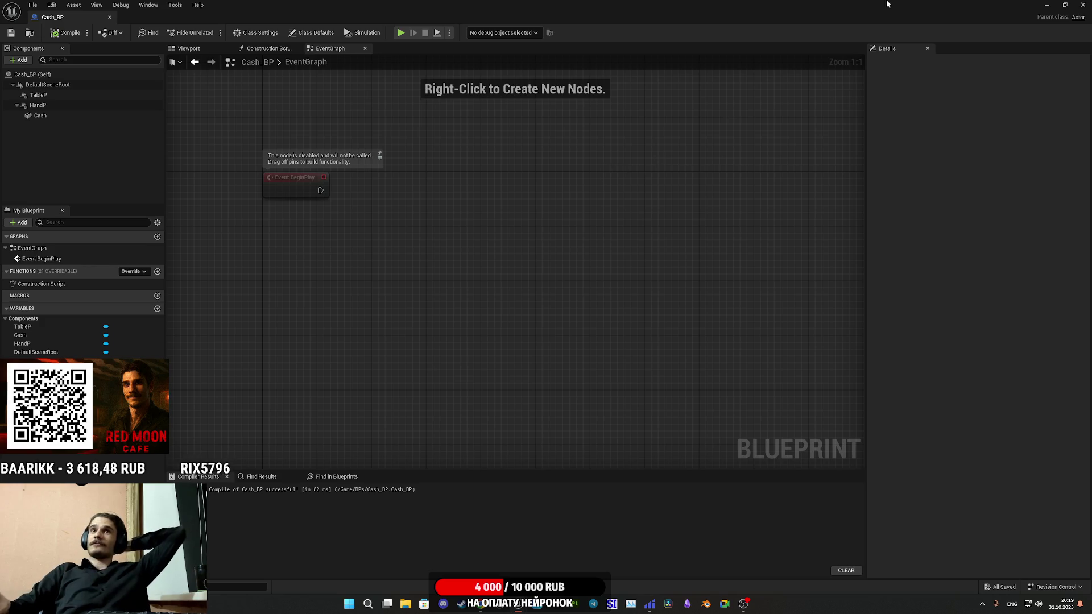
Maximize the blueprint editor and show Class Settings with the Interfaces list expanded
{"action": "double_click", "coordinate": [869, 4]}
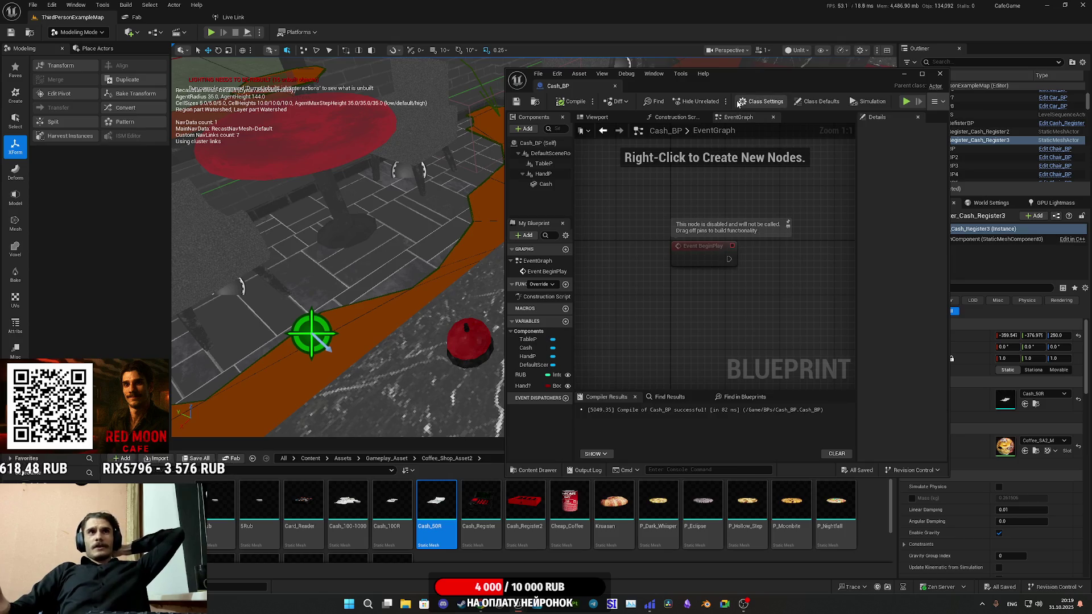
{"action": "double_click", "coordinate": [709, 84]}
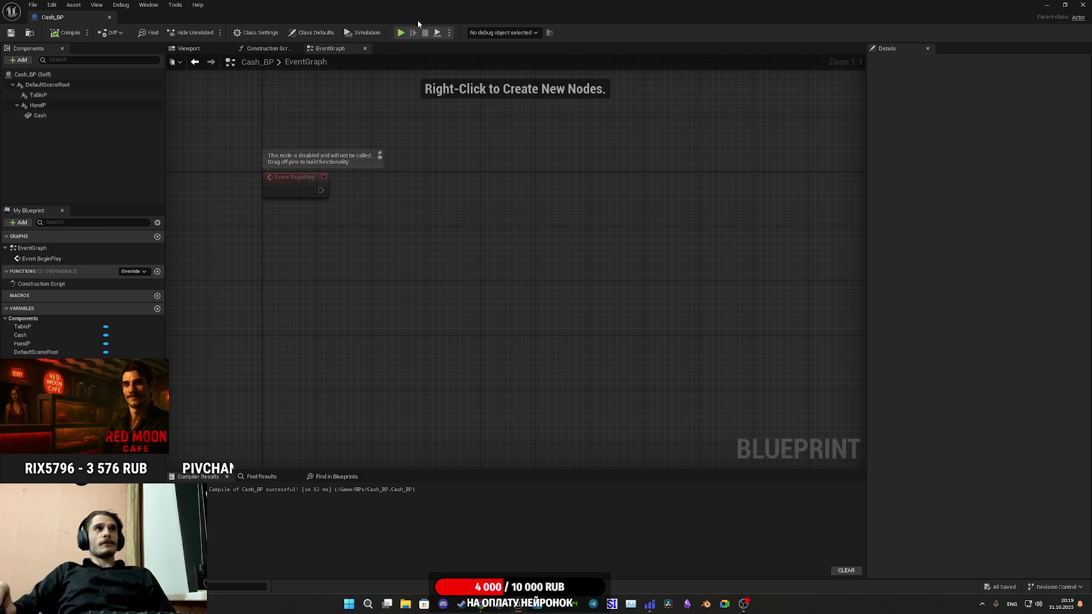
{"action": "left_click", "coordinate": [256, 33]}
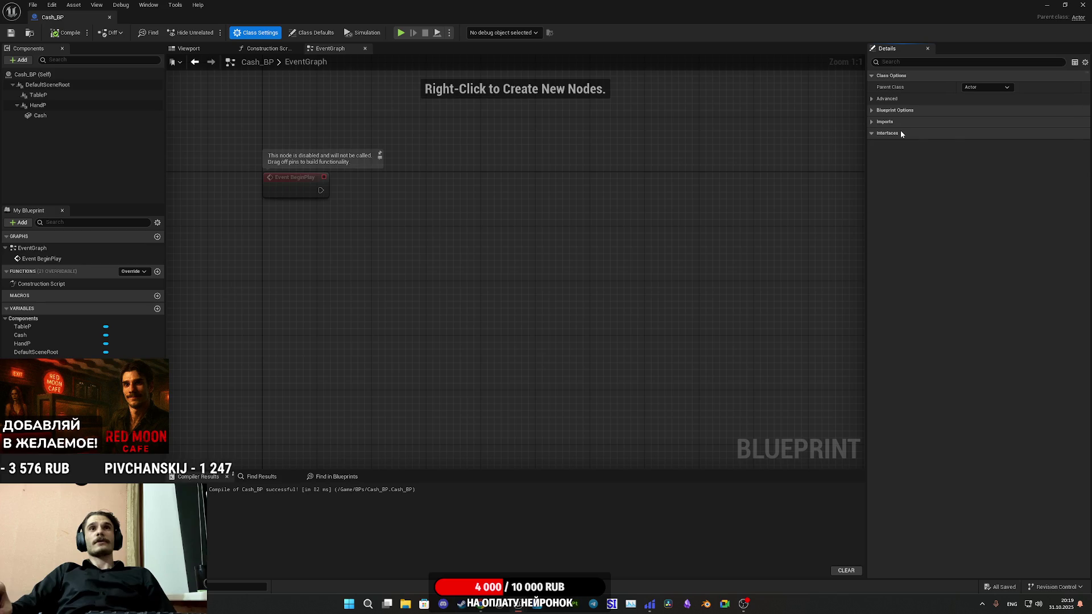
{"action": "left_click", "coordinate": [986, 157]}
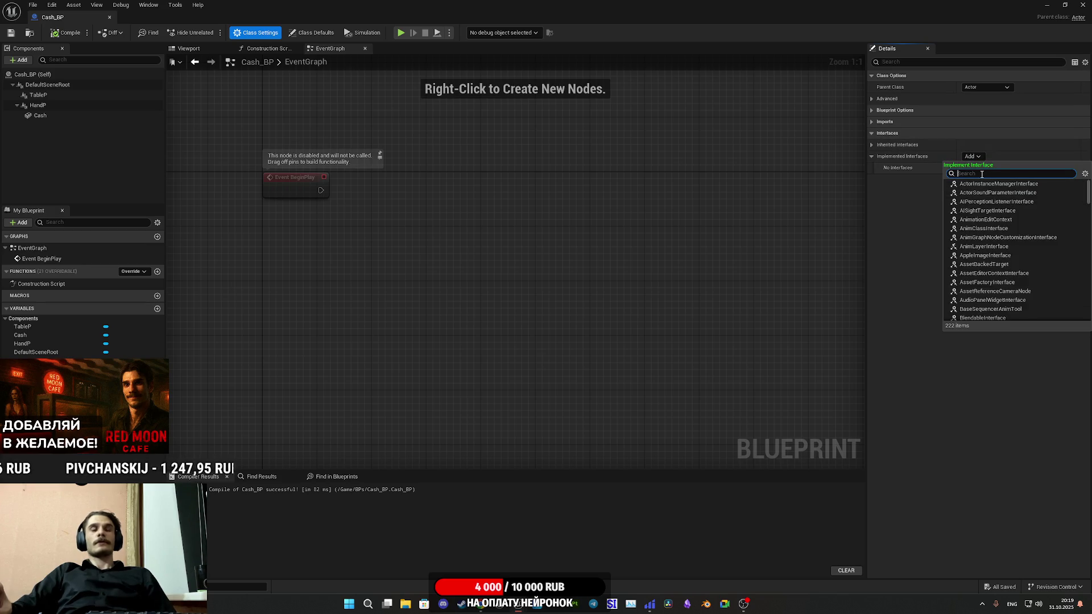
Add the Interactive Objects BI interface to Cash_BP, compile, save, and view the Viewport
{"action": "type", "text": "interc"}
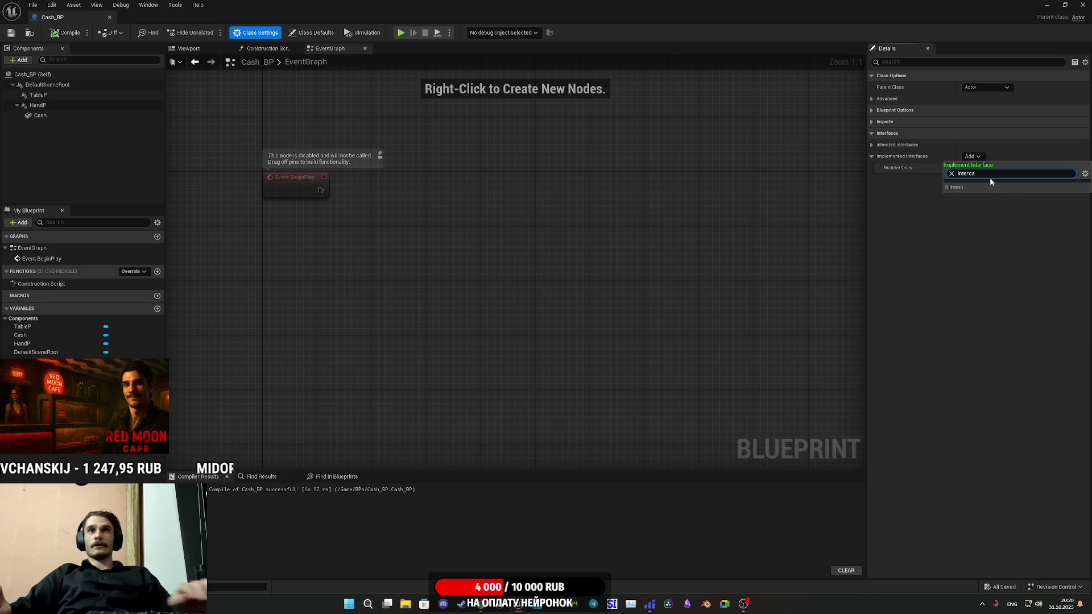
{"action": "key", "text": "BackSpace"}
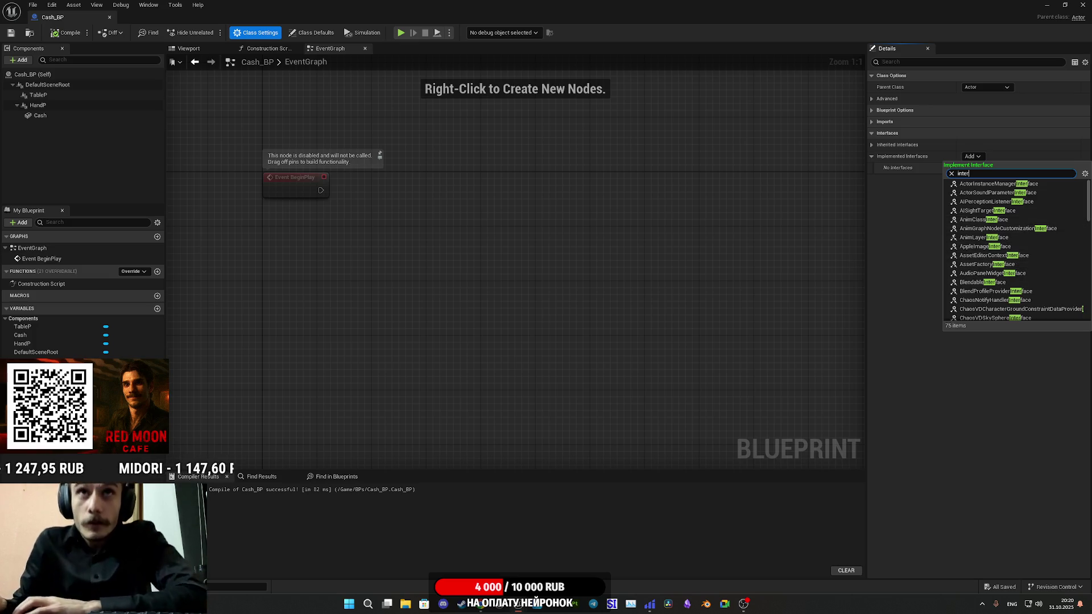
{"action": "scroll", "coordinate": [1021, 268], "scroll_direction": "down", "scroll_amount": 8}
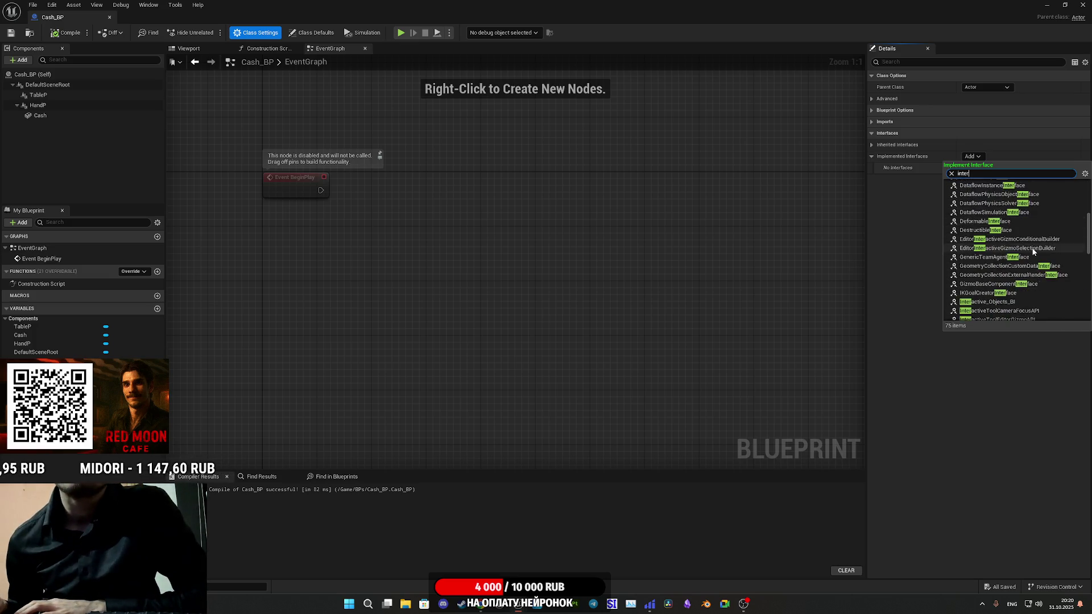
{"action": "left_click", "coordinate": [1015, 247]}
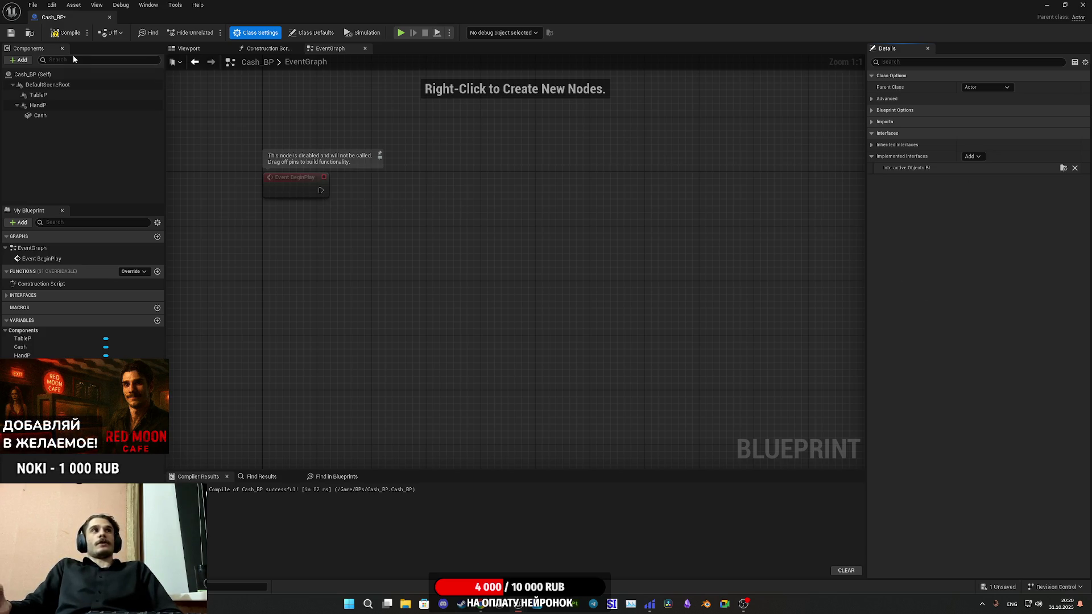
{"action": "left_click", "coordinate": [68, 34]}
{"action": "left_click", "coordinate": [11, 32]}
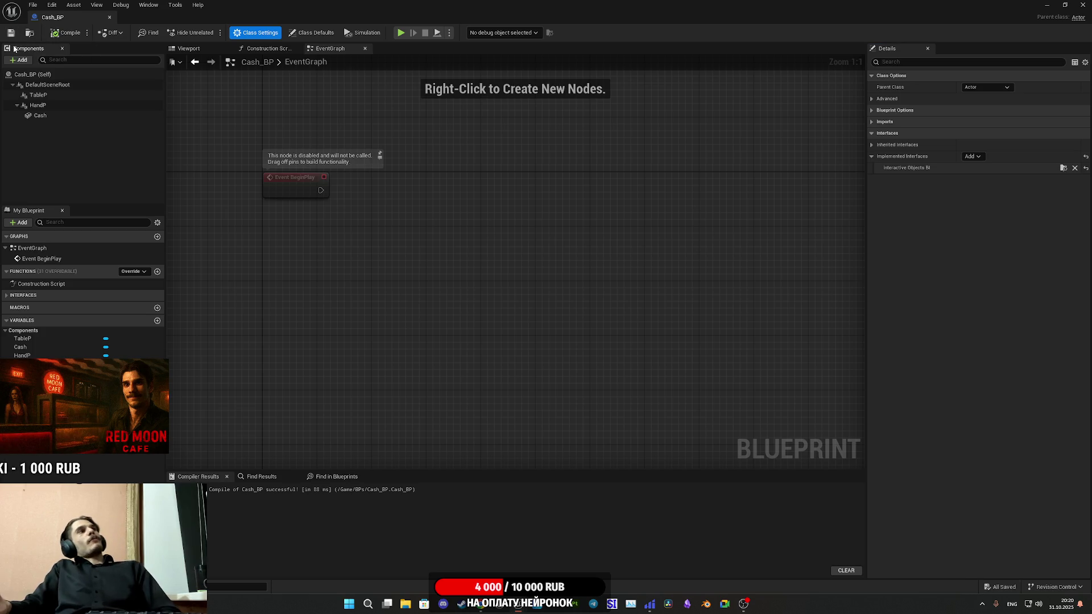
{"action": "left_click", "coordinate": [188, 49]}
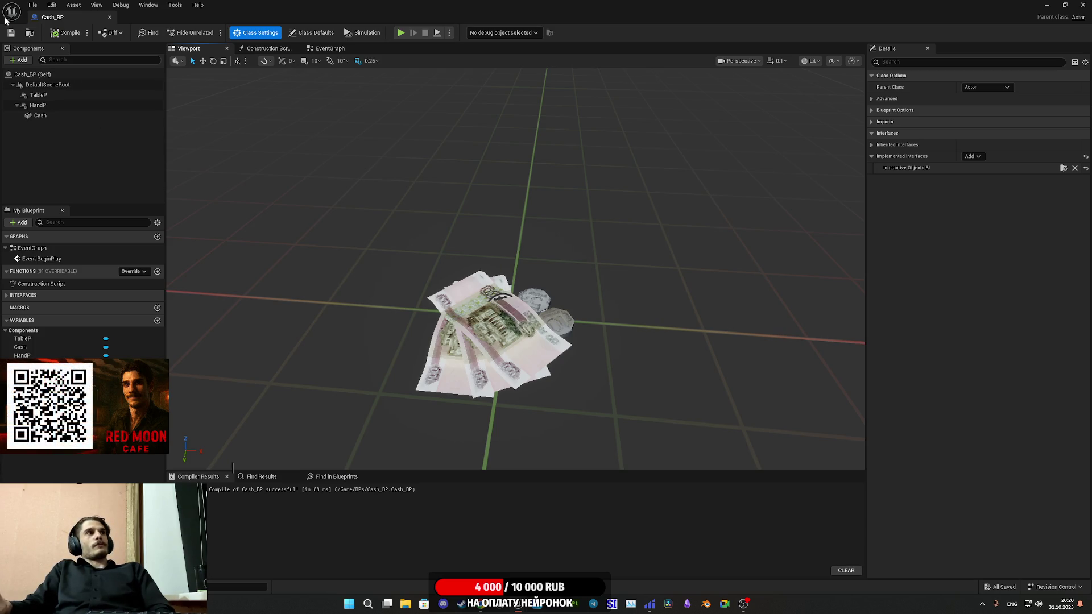
{"action": "left_click", "coordinate": [10, 35]}
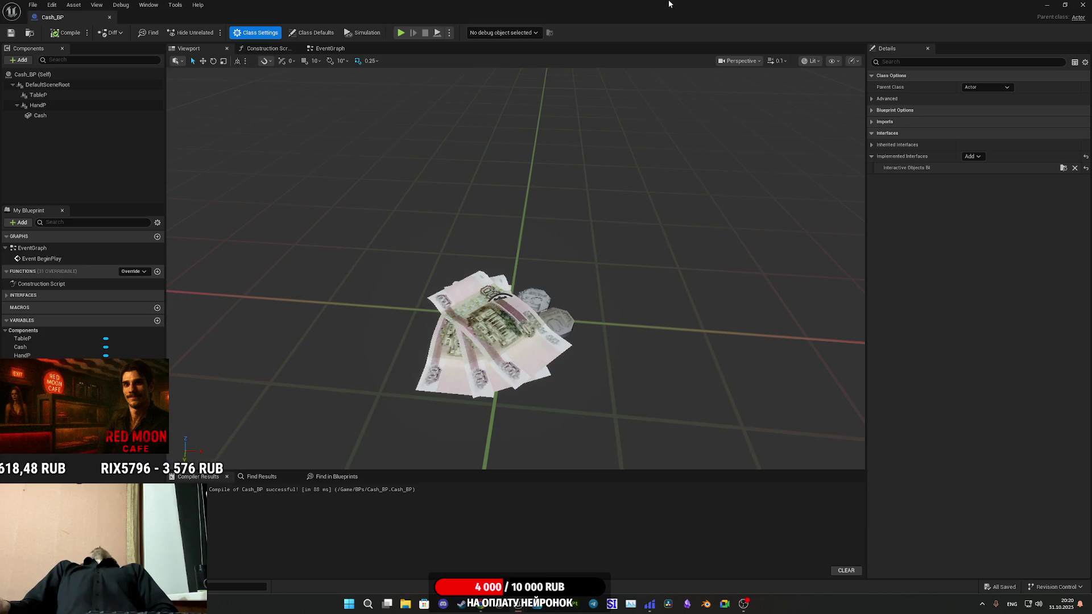
{"action": "left_click", "coordinate": [334, 50]}
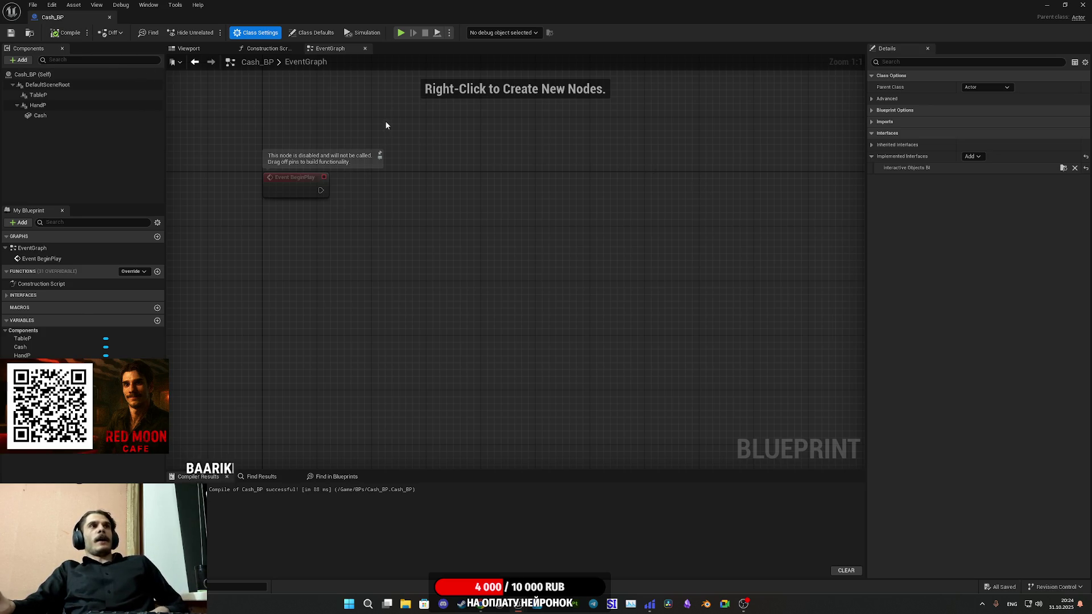
Add the Interactive Objects BI Use node to the Event Graph via an 'us' search
{"action": "right_click", "coordinate": [459, 224]}
{"action": "type", "text": "us"}
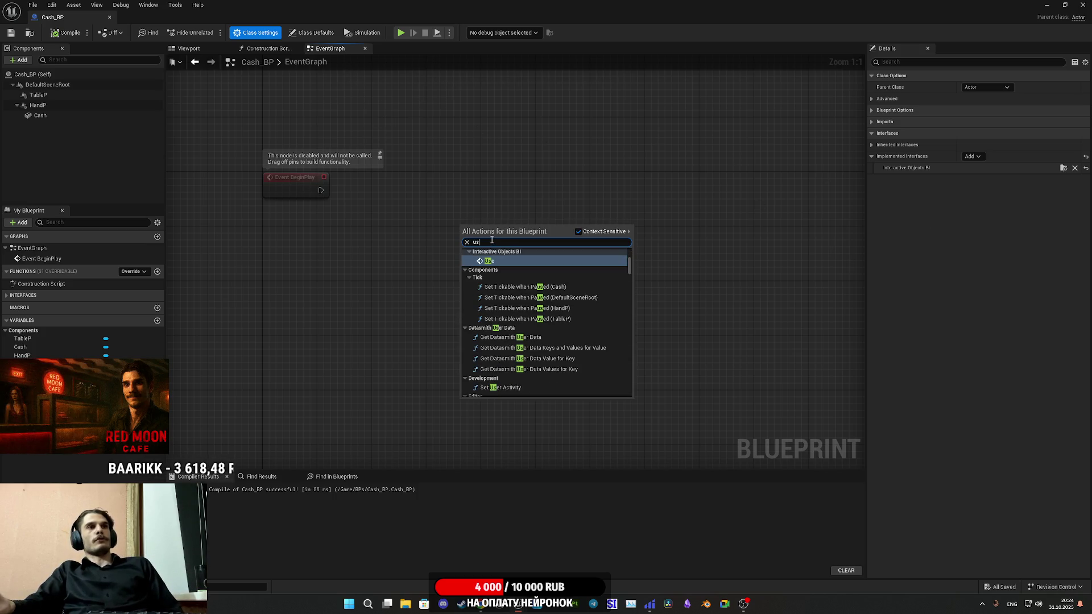
{"action": "left_click", "coordinate": [500, 261]}
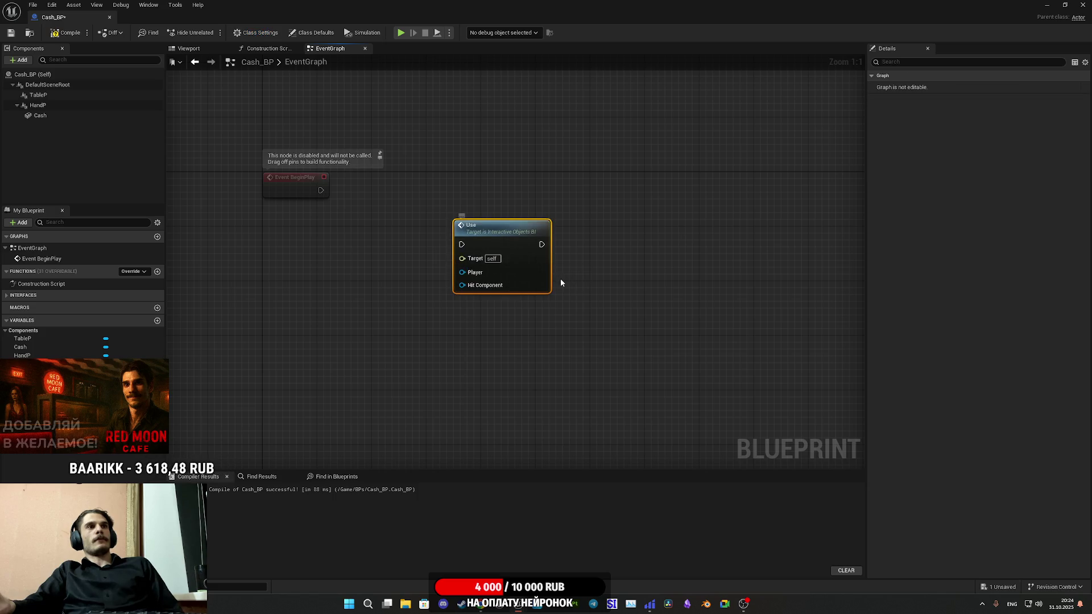
Delete the Use call node and implement the Use interface event from Interfaces
{"action": "key", "text": "Delete"}
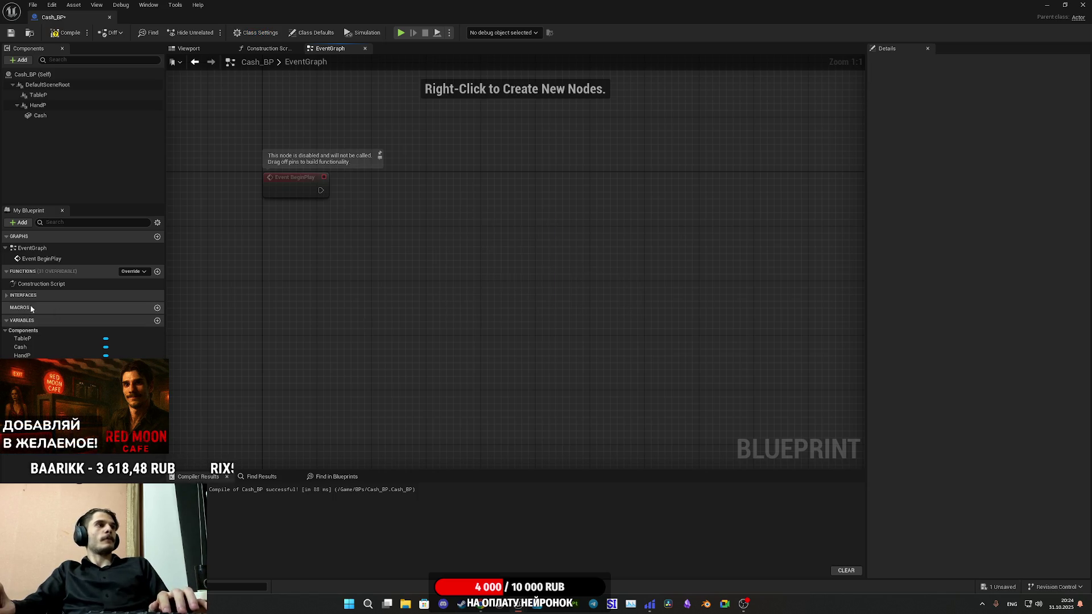
{"action": "left_click", "coordinate": [7, 297]}
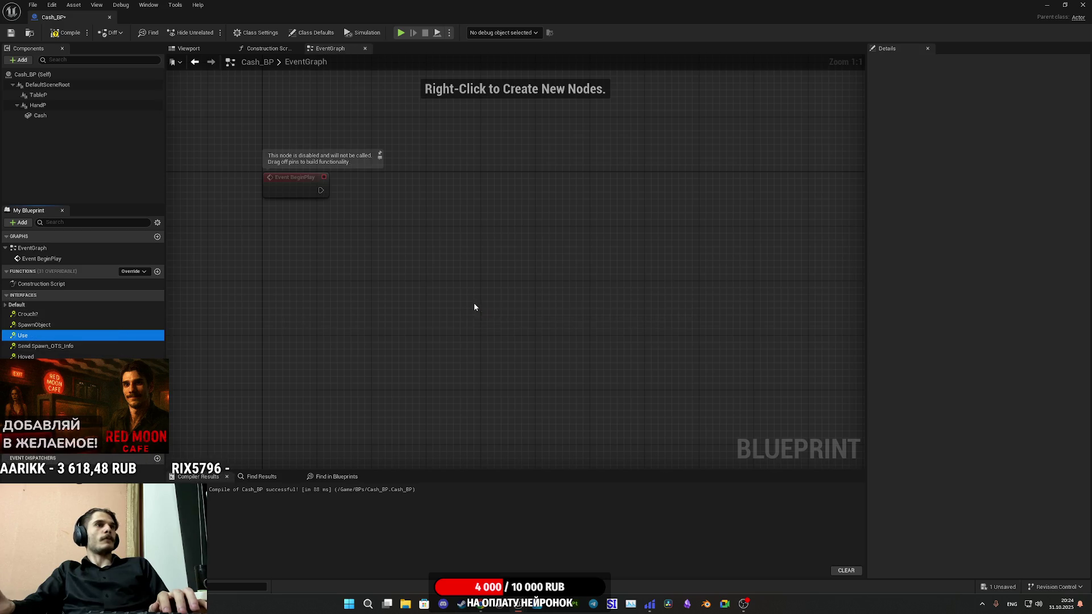
{"action": "right_click", "coordinate": [39, 337]}
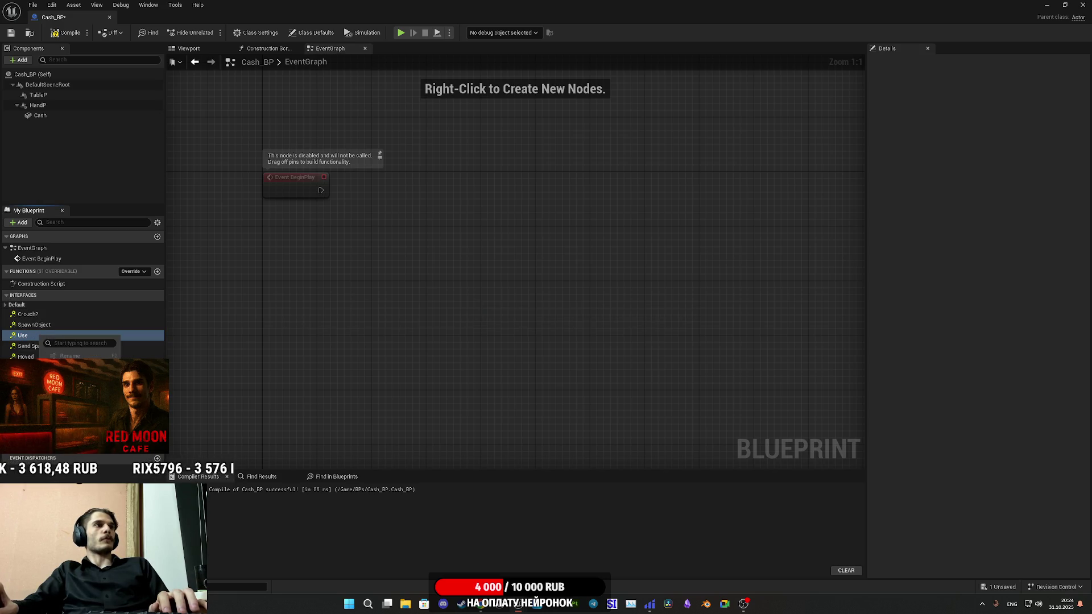
{"action": "left_click", "coordinate": [165, 364]}
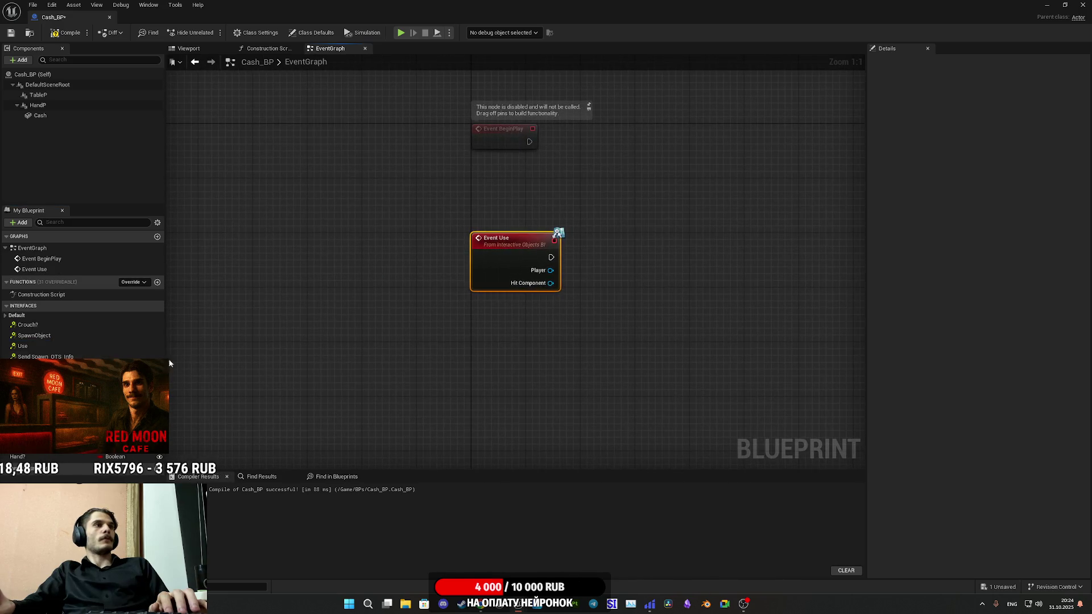
Add the Hoved interface event and pan the graph to frame both event nodes
{"action": "left_click", "coordinate": [163, 398]}
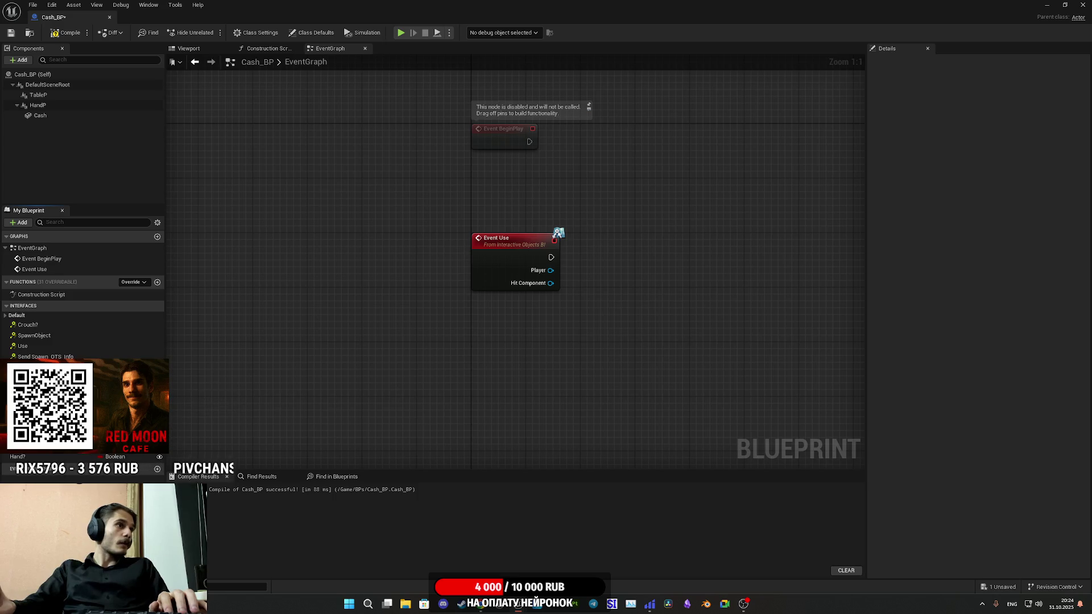
{"action": "double_click", "coordinate": [162, 399]}
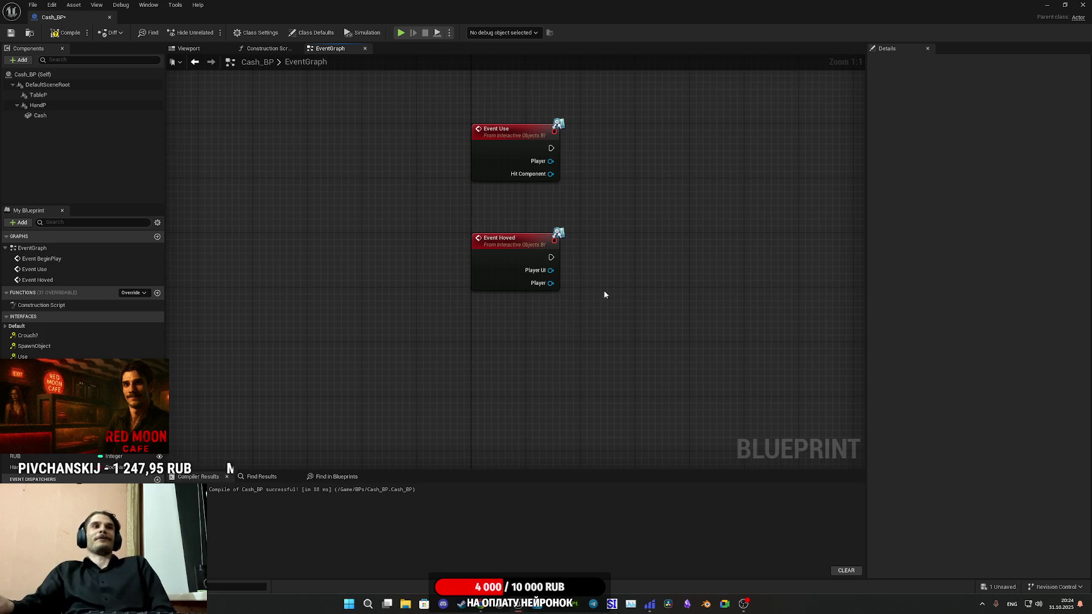
{"action": "left_click_drag", "start_coordinate": [604, 291], "coordinate": [555, 313]}
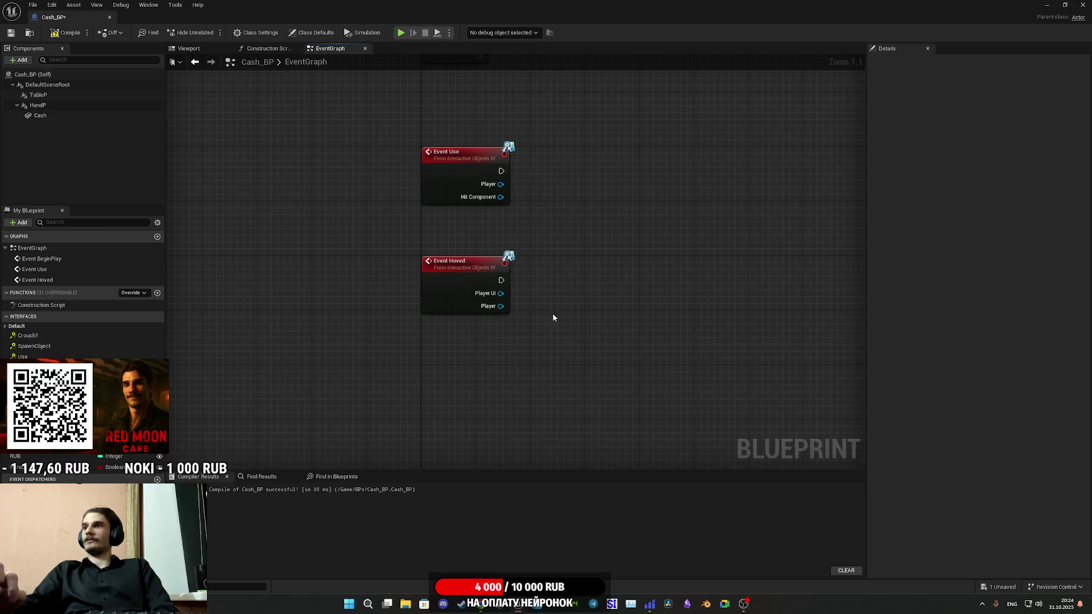
Compile and save Cash_BP, then shrink its editor window to reveal the level
{"action": "left_click", "coordinate": [79, 30]}
{"action": "left_click", "coordinate": [10, 33]}
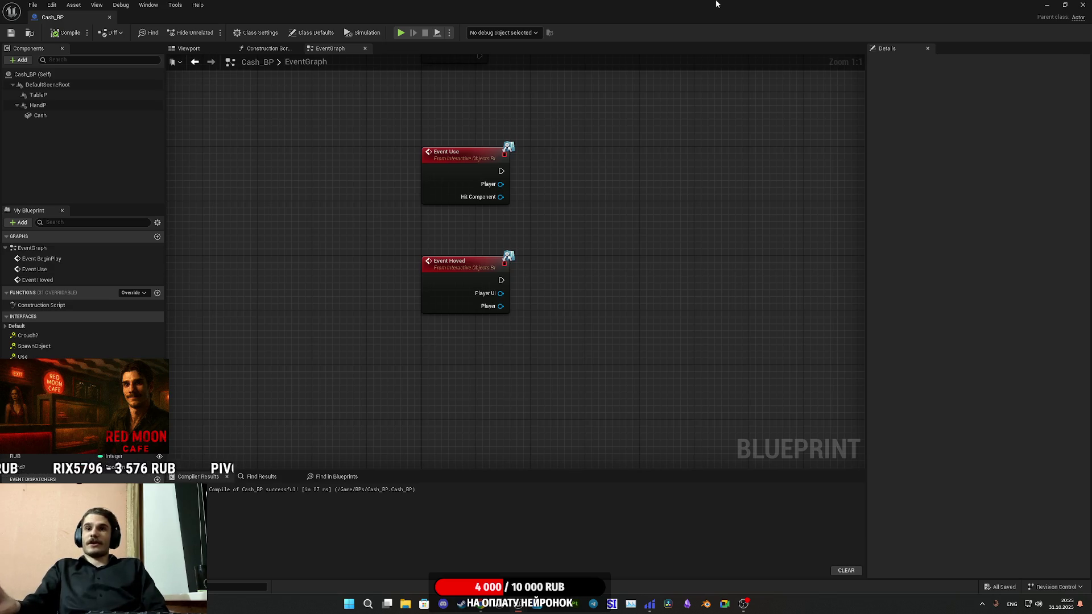
{"action": "double_click", "coordinate": [740, 4]}
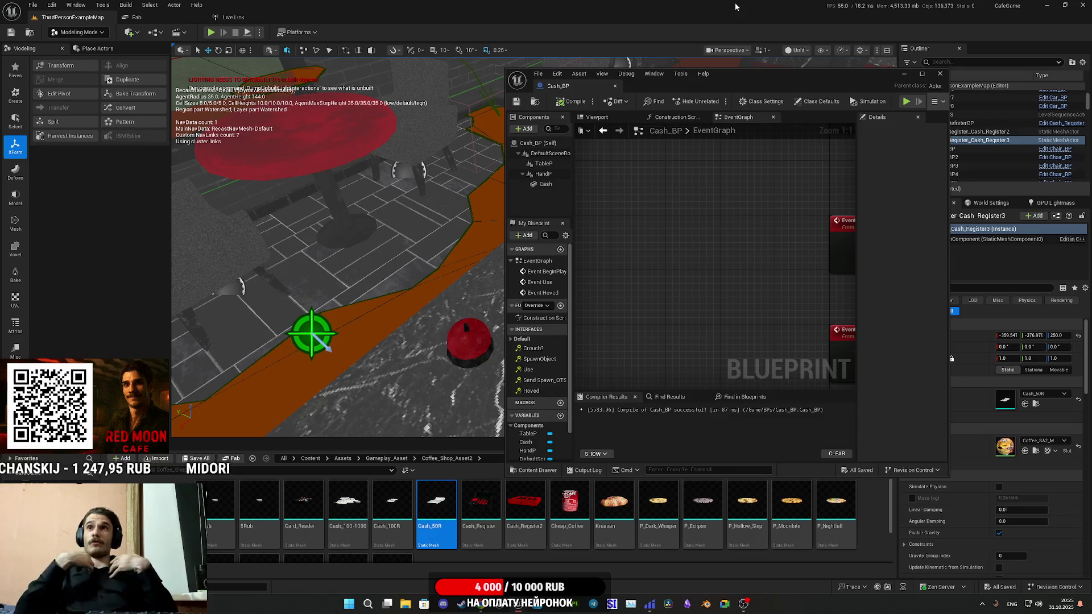
Resize and reposition the Cash_BP editor window between full screen and floating over the level
{"action": "double_click", "coordinate": [746, 75]}
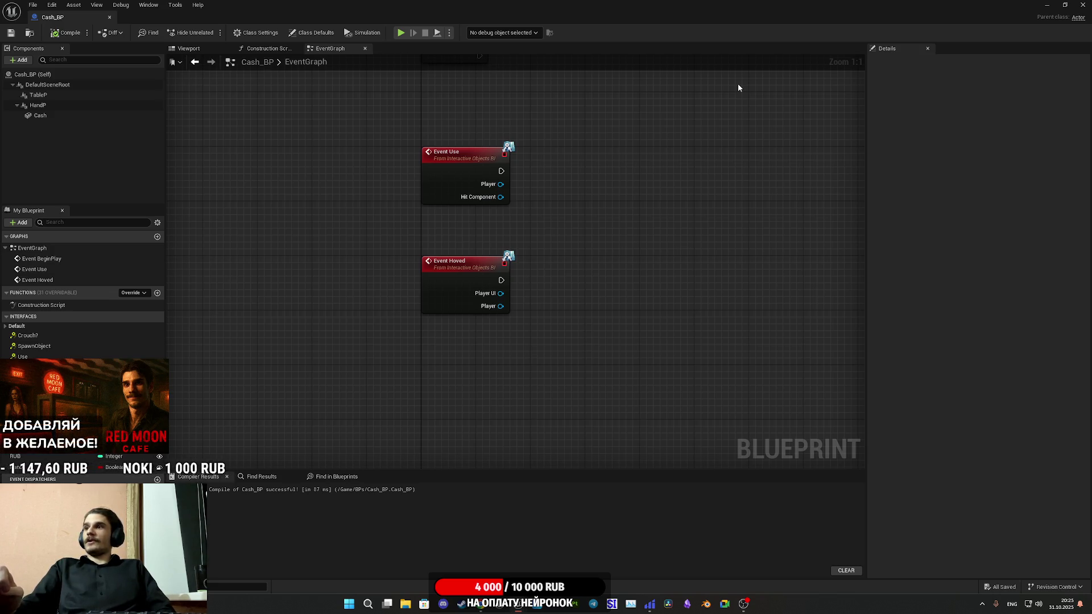
{"action": "key", "text": "super+Down"}
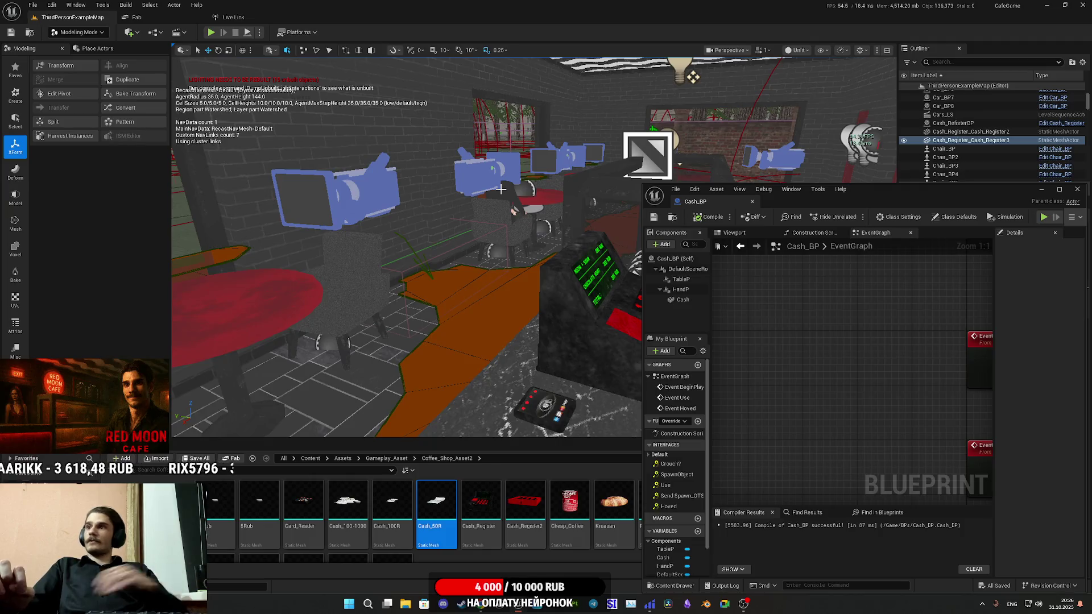
{"action": "left_click_drag", "start_coordinate": [889, 190], "coordinate": [703, 155]}
{"action": "double_click", "coordinate": [703, 155]}
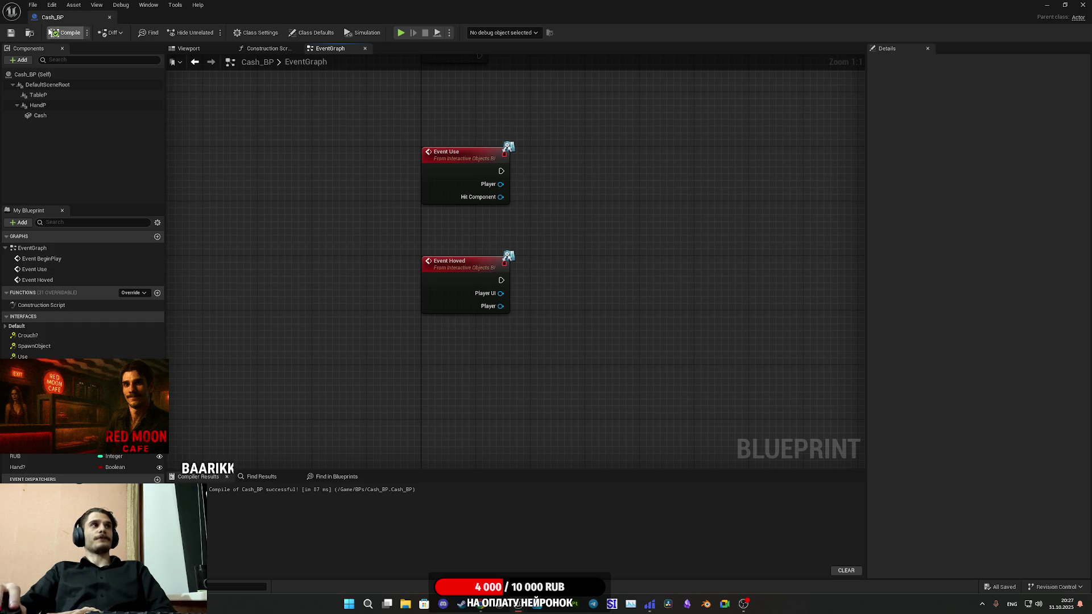
{"action": "left_click", "coordinate": [1064, 4]}
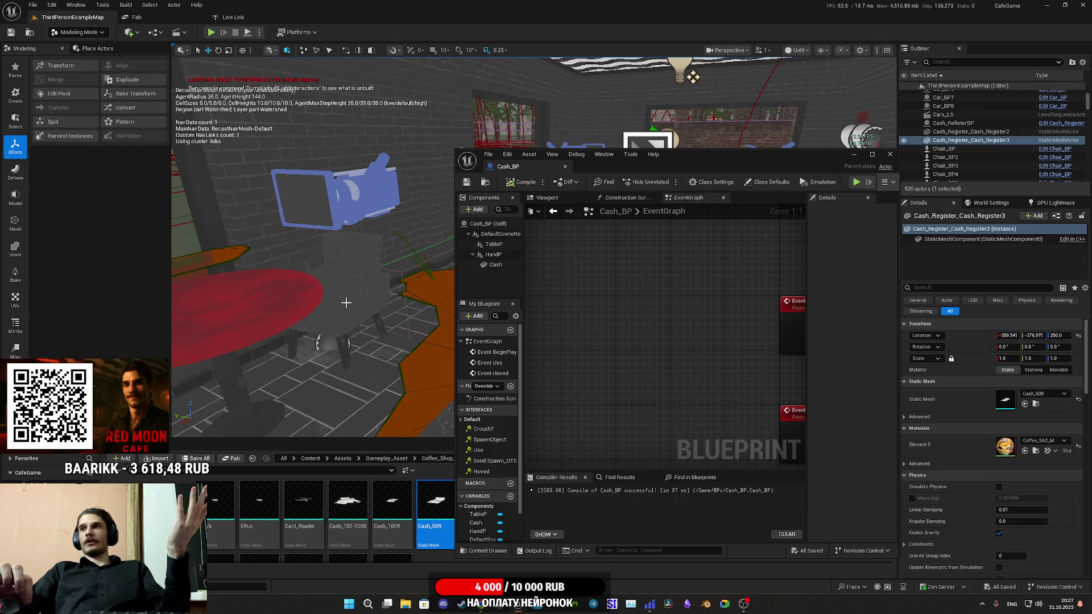
Move the Cash_BP window aside and orbit the level view to the cash register
{"action": "mouse_move", "coordinate": [749, 159]}
{"action": "left_mouse_down"}
{"action": "mouse_move", "coordinate": [814, 118]}
{"action": "mouse_move", "coordinate": [912, 162]}
{"action": "mouse_move", "coordinate": [940, 194]}
{"action": "left_mouse_up"}
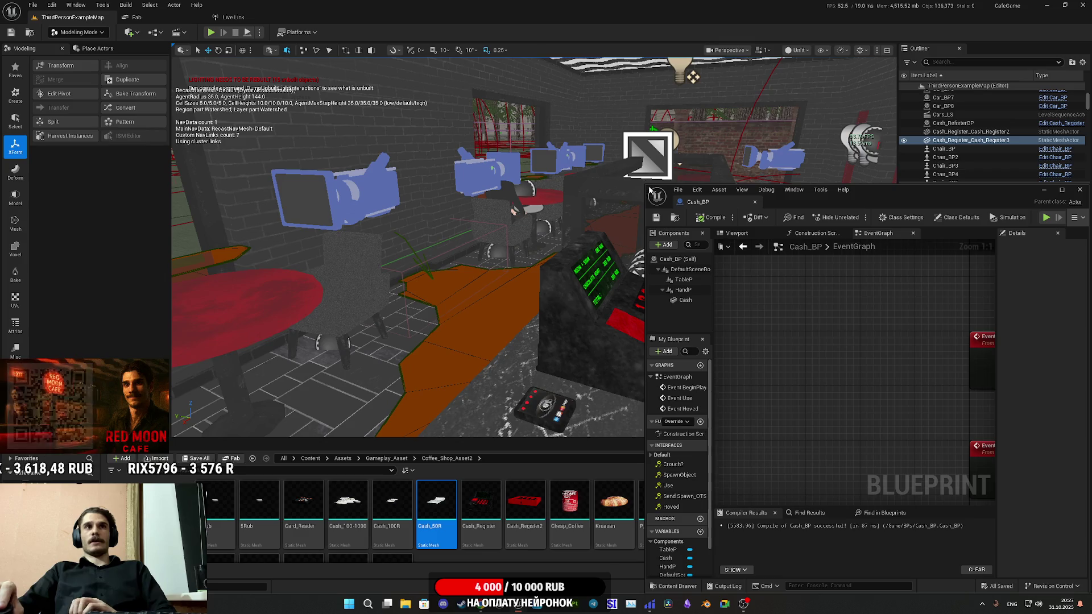
{"action": "left_click_drag", "start_coordinate": [513, 211], "coordinate": [526, 226]}
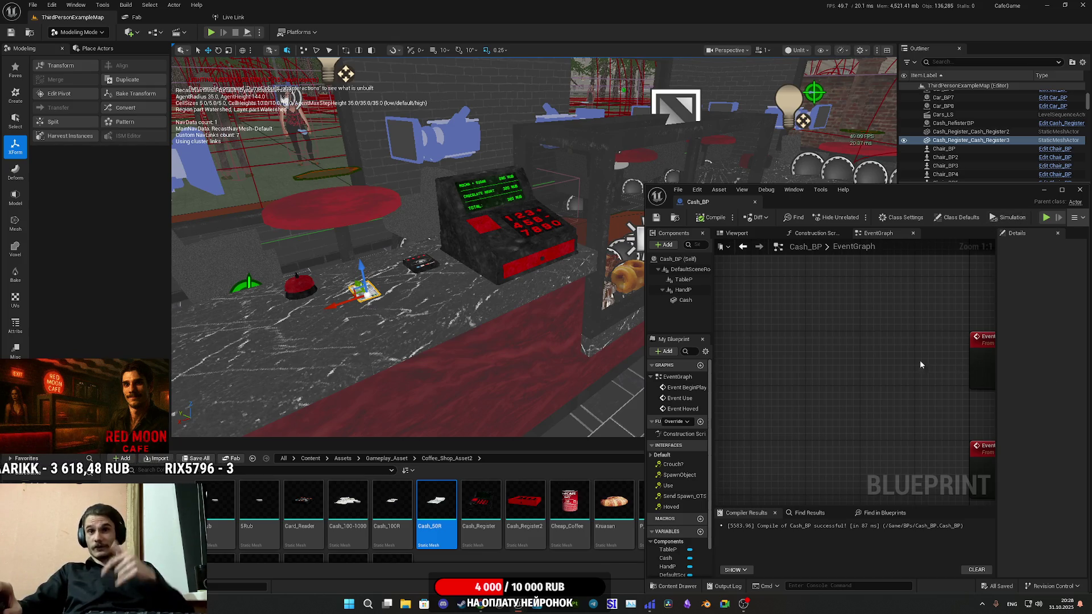
Centre the graph on Event Use and Event Hoved, then fly the level view out over the park
{"action": "key", "text": "Home"}
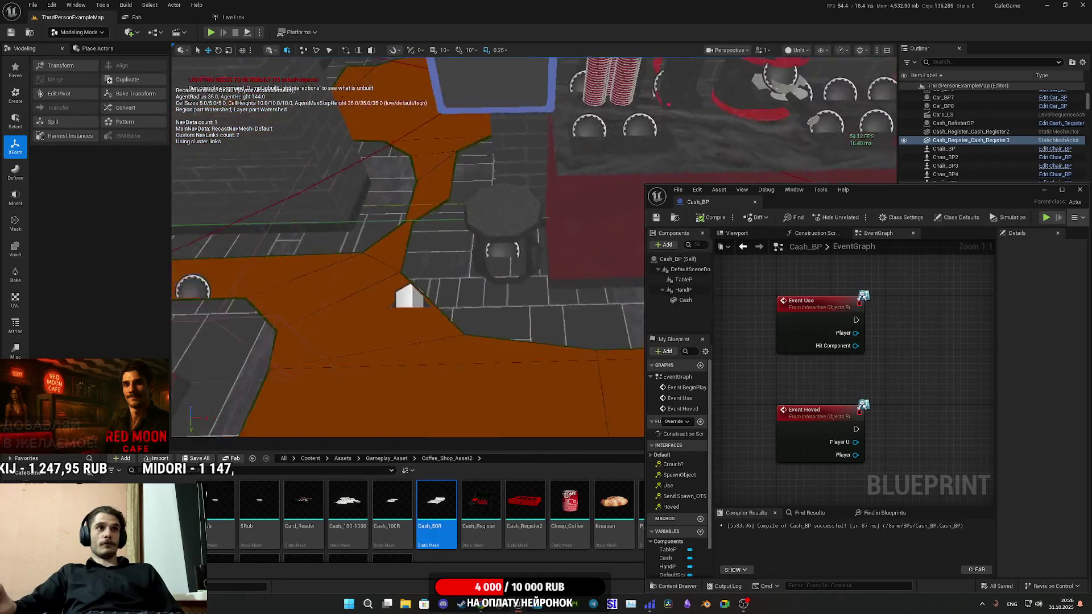
{"action": "left_click_drag", "start_coordinate": [673, 107], "coordinate": [673, 107]}
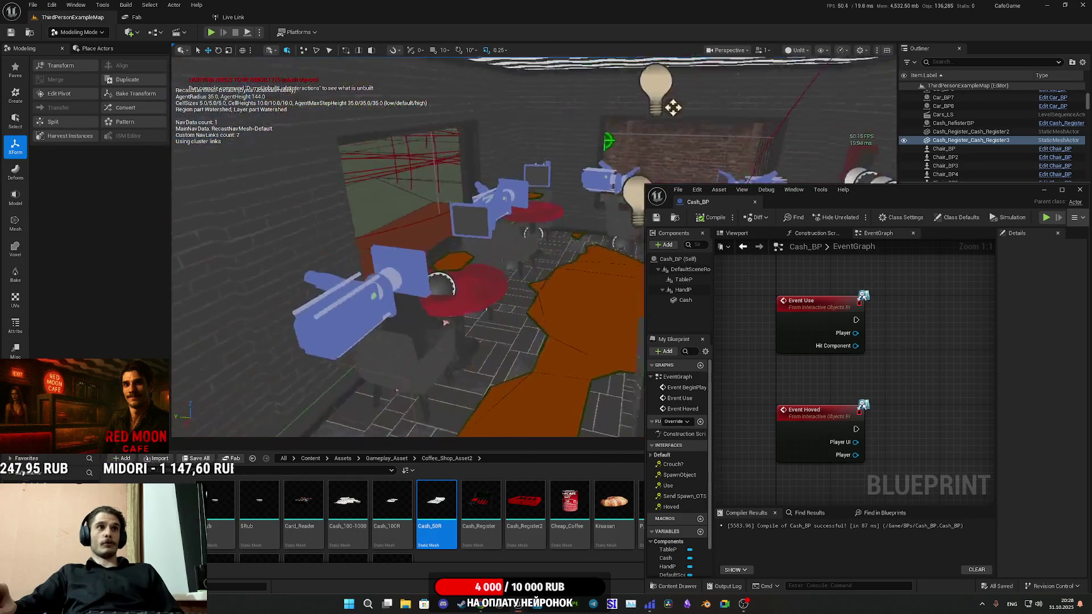
{"action": "left_click_drag", "start_coordinate": [714, 162], "coordinate": [714, 161]}
{"action": "scroll", "coordinate": [409, 280], "scroll_direction": "up", "scroll_amount": 10}
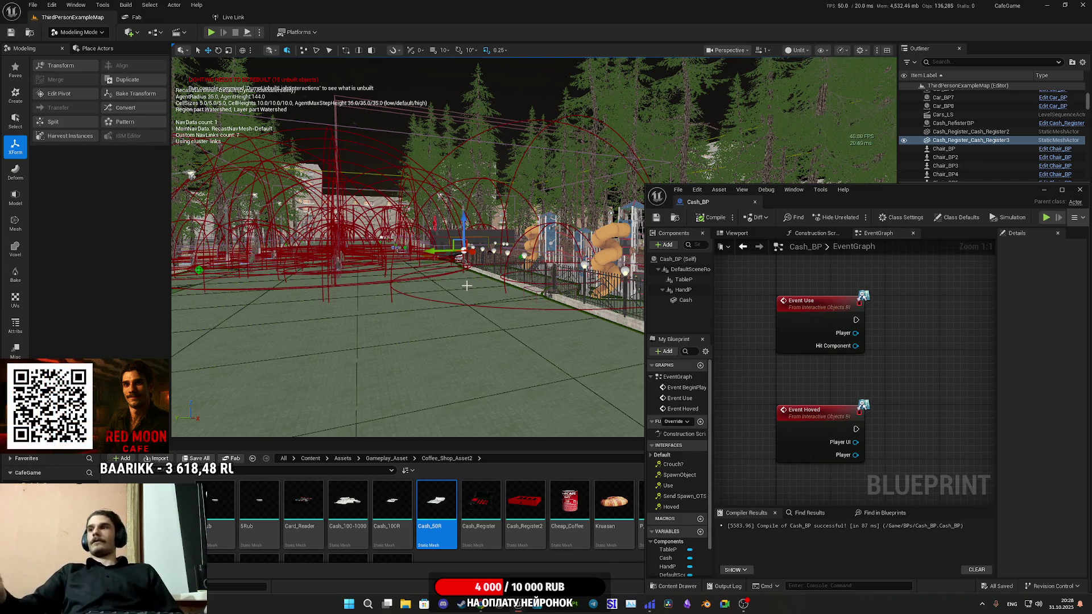
Fly the level view across the park and back to the coffee grinder close-up
{"action": "mouse_move", "coordinate": [466, 285]}
{"action": "left_mouse_down"}
{"action": "mouse_move", "coordinate": [444, 284]}
{"action": "mouse_move", "coordinate": [450, 239]}
{"action": "mouse_move", "coordinate": [417, 266]}
{"action": "left_mouse_up"}
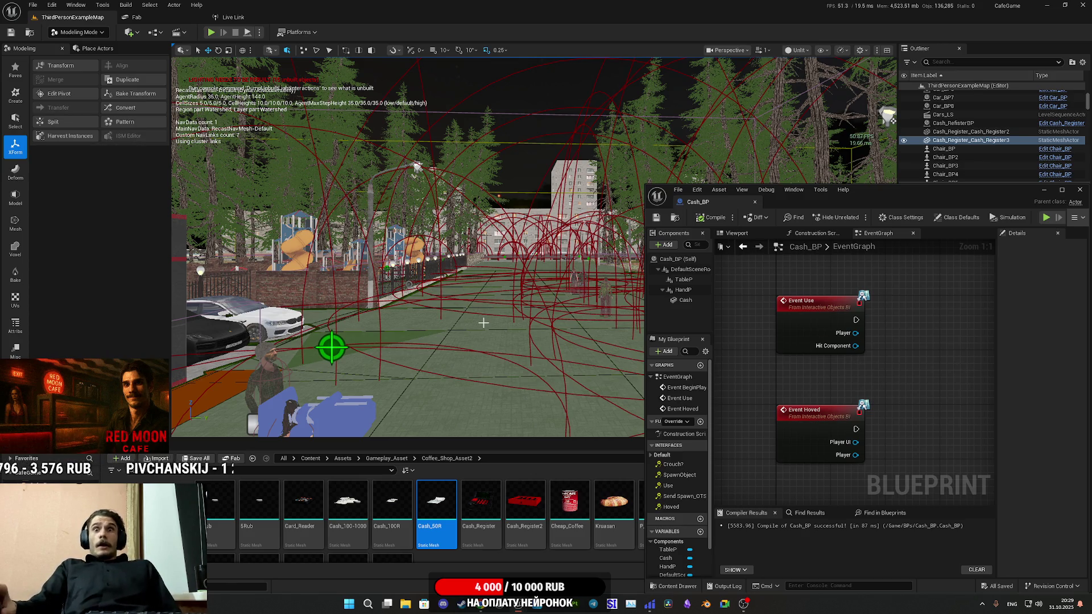
{"action": "mouse_move", "coordinate": [409, 256]}
{"action": "left_mouse_down"}
{"action": "mouse_move", "coordinate": [364, 187]}
{"action": "mouse_move", "coordinate": [487, 316]}
{"action": "mouse_move", "coordinate": [498, 314]}
{"action": "left_mouse_up"}
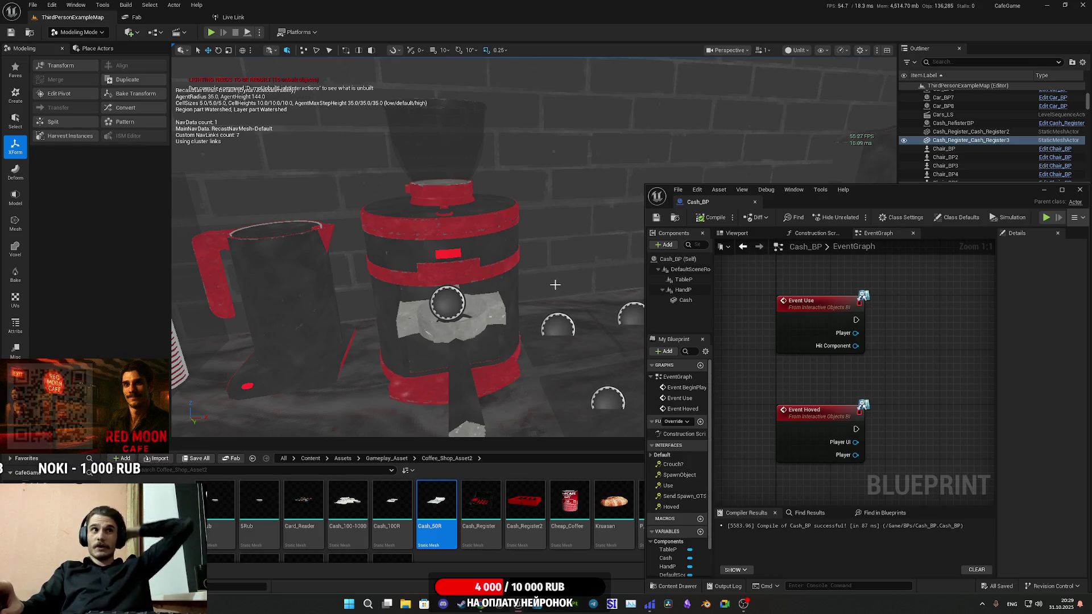
Fly past the shelves, focus the selected actor, zoom out to the café tables, and maximize Cash_BP
{"action": "mouse_move", "coordinate": [555, 288]}
{"action": "left_mouse_down"}
{"action": "mouse_move", "coordinate": [563, 245]}
{"action": "mouse_move", "coordinate": [583, 270]}
{"action": "mouse_move", "coordinate": [572, 242]}
{"action": "mouse_move", "coordinate": [529, 281]}
{"action": "left_mouse_up"}
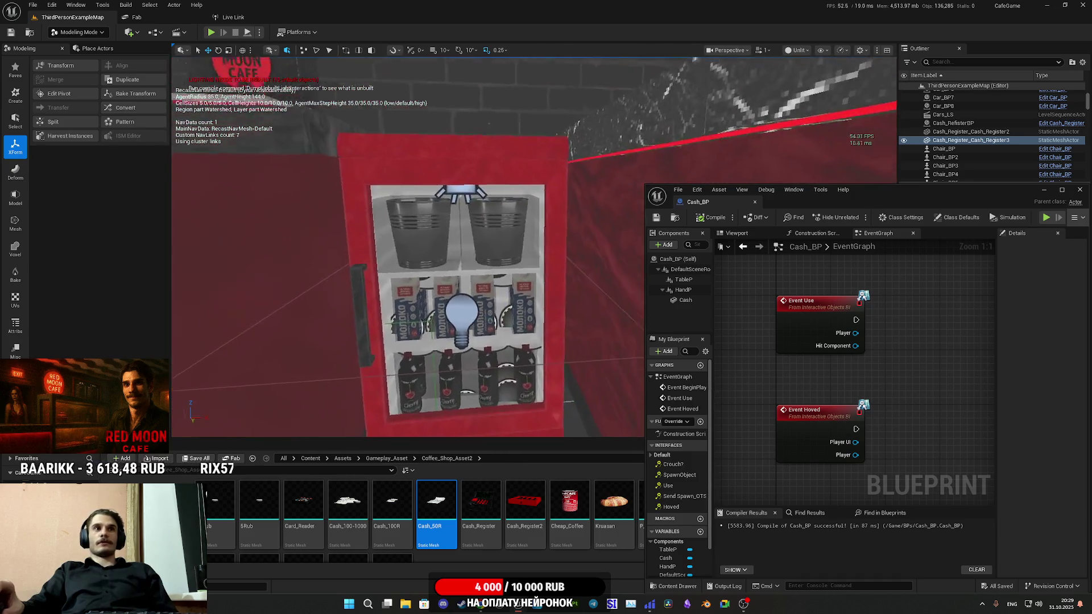
{"action": "mouse_move", "coordinate": [529, 281]}
{"action": "left_mouse_down"}
{"action": "mouse_move", "coordinate": [352, 230]}
{"action": "mouse_move", "coordinate": [557, 274]}
{"action": "left_mouse_up"}
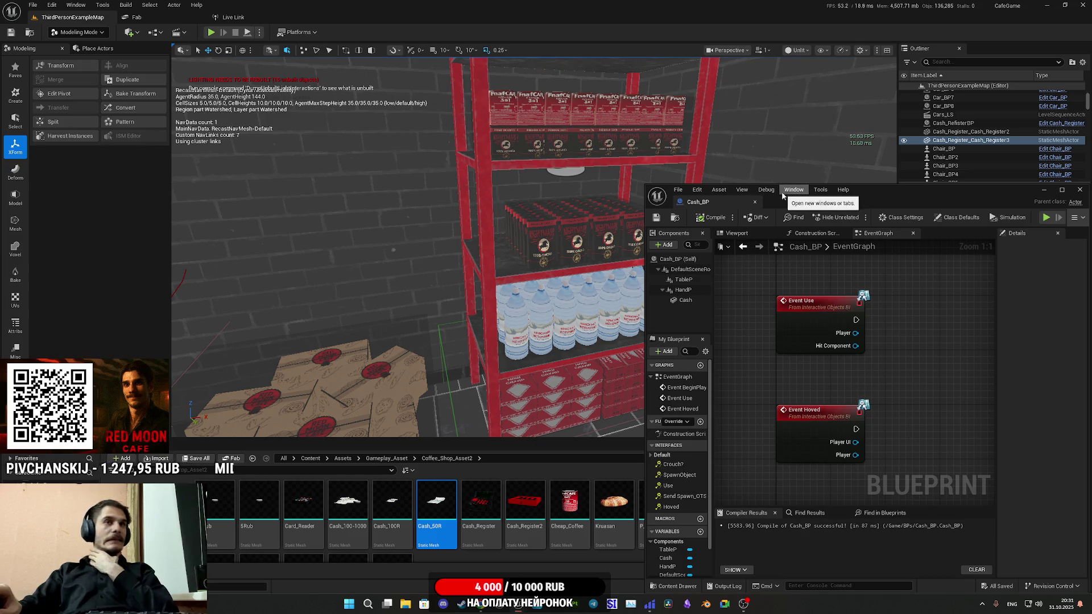
{"action": "key", "text": "f"}
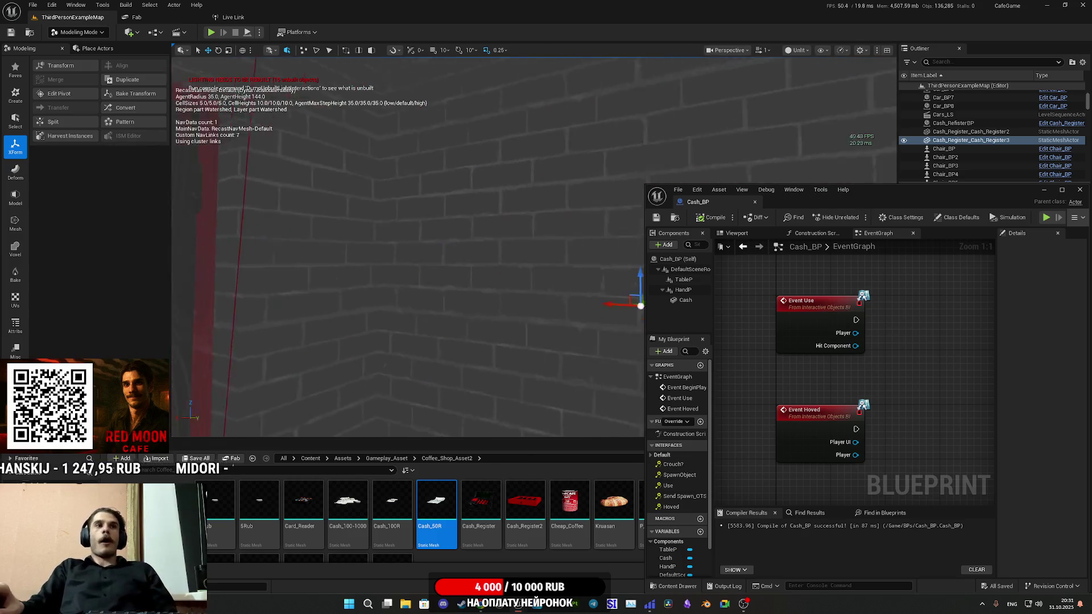
{"action": "scroll", "coordinate": [408, 247], "scroll_direction": "down", "scroll_amount": 5}
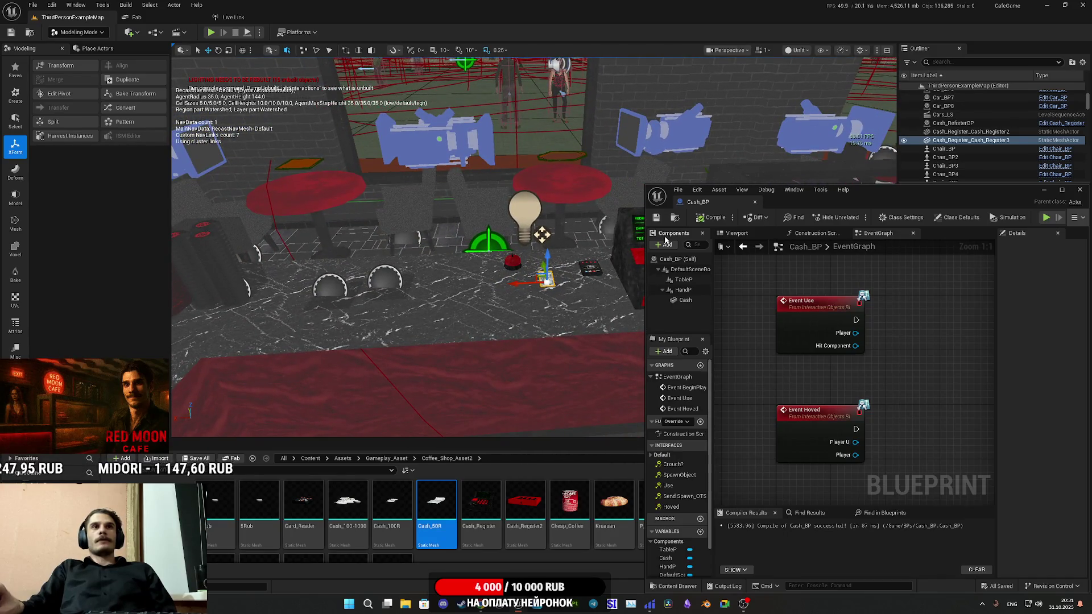
{"action": "double_click", "coordinate": [885, 190]}
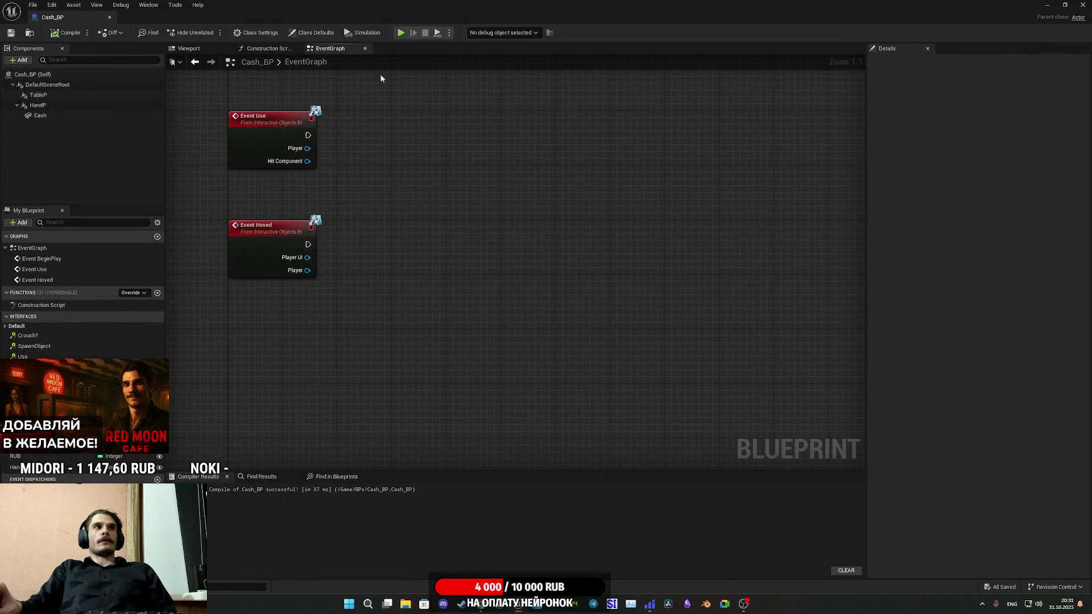
Collapse the Construction Script's mesh-selection and attach nodes into the Update_Visual macro and open it
{"action": "left_click", "coordinate": [267, 48]}
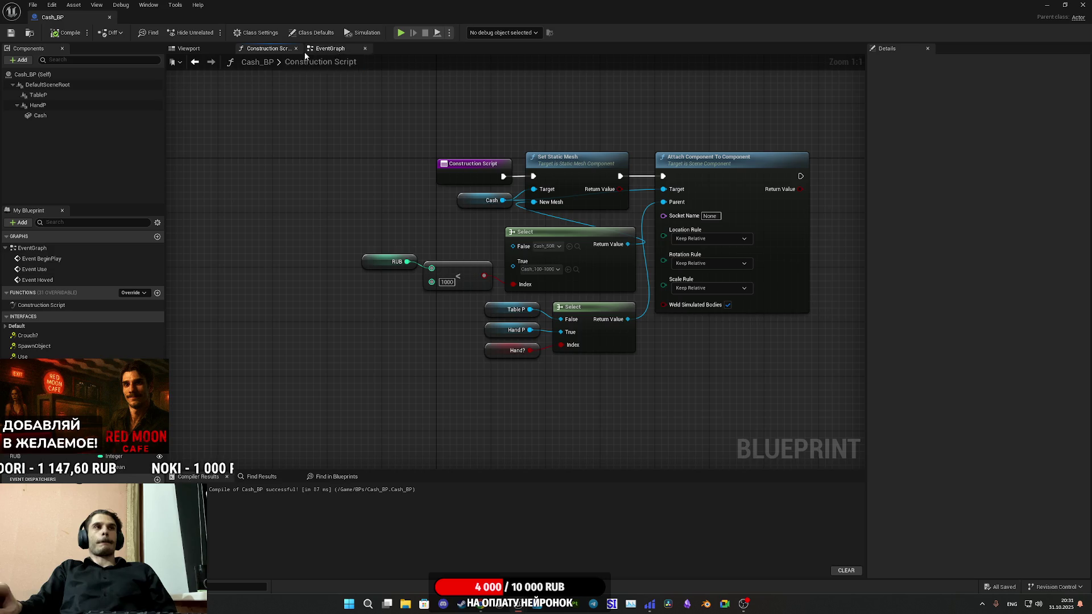
{"action": "mouse_move", "coordinate": [265, 400]}
{"action": "left_mouse_down"}
{"action": "mouse_move", "coordinate": [617, 233]}
{"action": "mouse_move", "coordinate": [772, 236]}
{"action": "left_mouse_up"}
{"action": "left_click", "coordinate": [422, 248]}
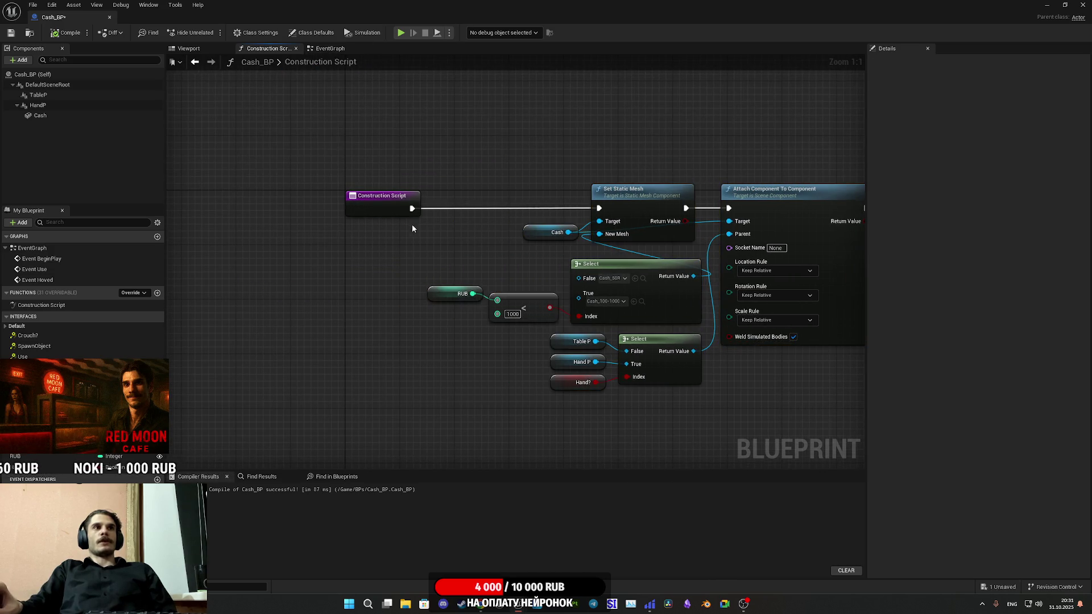
{"action": "right_click", "coordinate": [447, 235]}
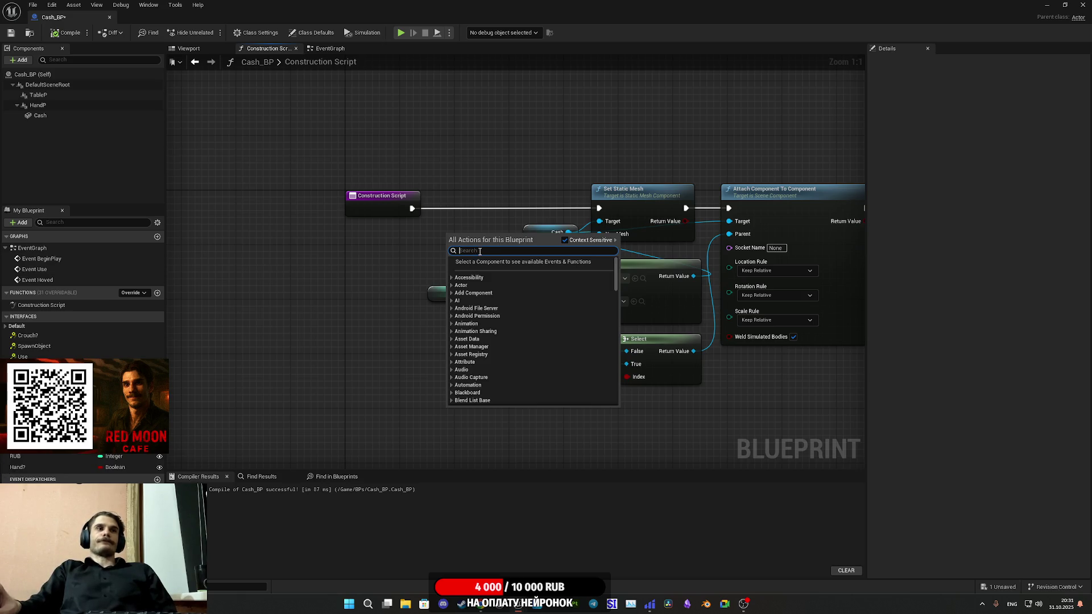
{"action": "left_click", "coordinate": [411, 385]}
{"action": "mouse_move", "coordinate": [334, 391]}
{"action": "left_mouse_down"}
{"action": "mouse_move", "coordinate": [662, 172]}
{"action": "mouse_move", "coordinate": [719, 148]}
{"action": "left_mouse_up"}
{"action": "left_click_drag", "start_coordinate": [378, 394], "coordinate": [769, 129]}
{"action": "right_click", "coordinate": [718, 191]}
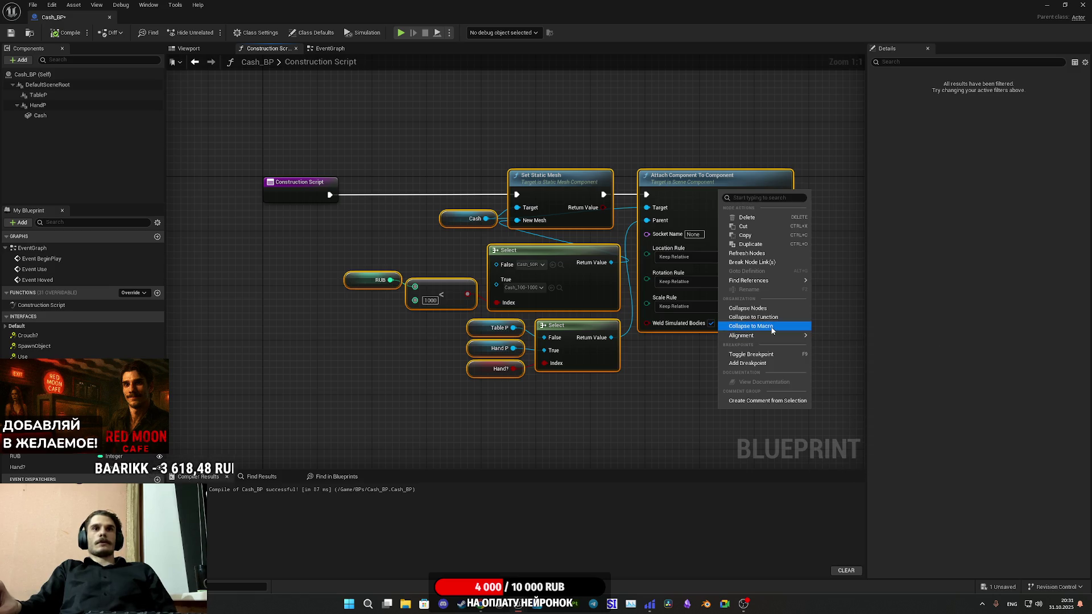
{"action": "left_click", "coordinate": [772, 329]}
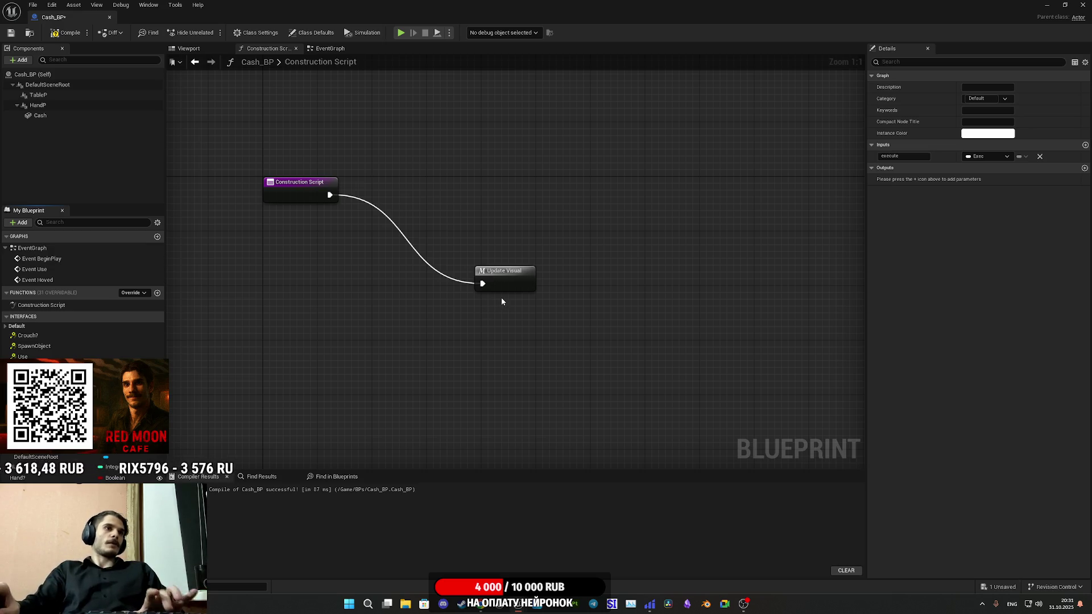
{"action": "double_click", "coordinate": [514, 283]}
Arrange the macro's Inputs and Outputs nodes and wire Attach Component's exec output into Outputs
{"action": "mouse_move", "coordinate": [259, 283]}
{"action": "left_mouse_down"}
{"action": "mouse_move", "coordinate": [381, 159]}
{"action": "mouse_move", "coordinate": [436, 195]}
{"action": "left_mouse_up"}
{"action": "left_click_drag", "start_coordinate": [667, 357], "coordinate": [582, 367]}
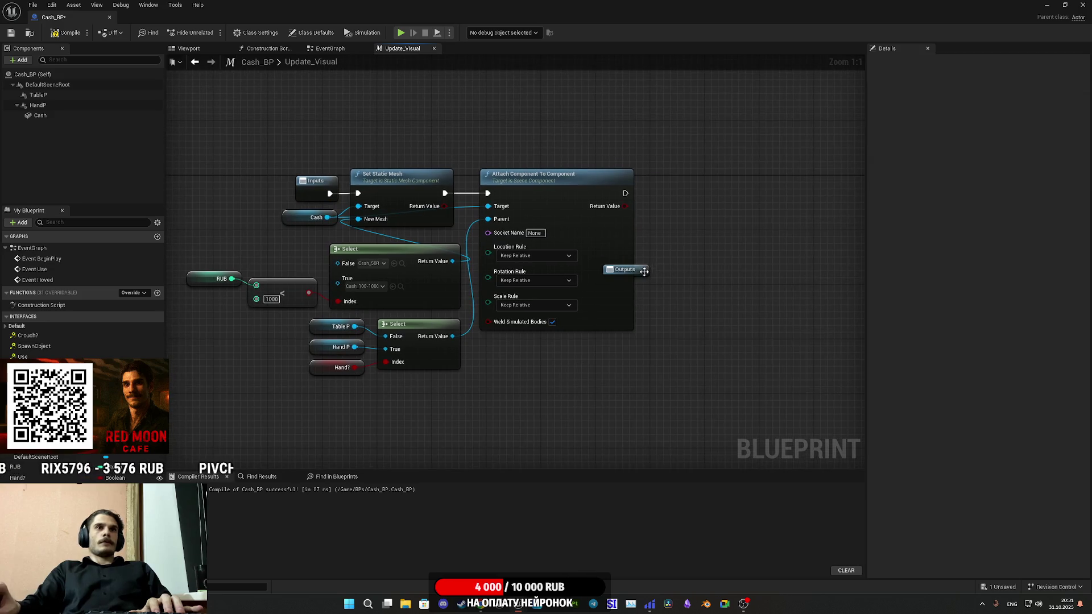
{"action": "left_click_drag", "start_coordinate": [641, 278], "coordinate": [724, 209]}
{"action": "mouse_move", "coordinate": [627, 193]}
{"action": "left_mouse_down"}
{"action": "mouse_move", "coordinate": [711, 203]}
{"action": "mouse_move", "coordinate": [684, 183]}
{"action": "left_mouse_up"}
{"action": "left_click", "coordinate": [477, 101]}
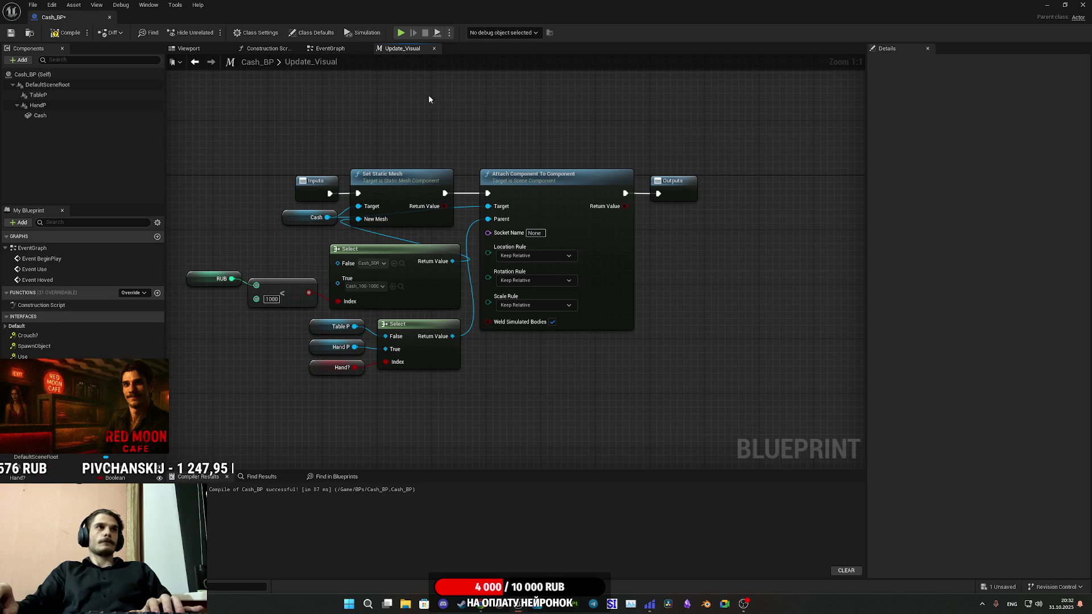
Place Update Visual beside Construction Script, save Cash_BP, and return to the EventGraph
{"action": "left_click", "coordinate": [328, 48]}
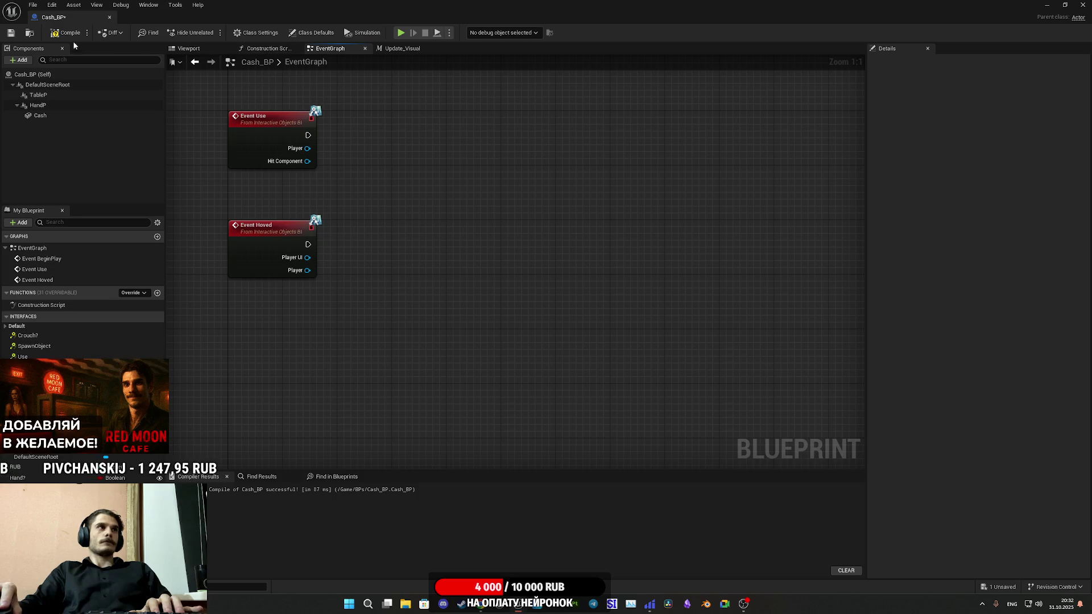
{"action": "left_click", "coordinate": [11, 33]}
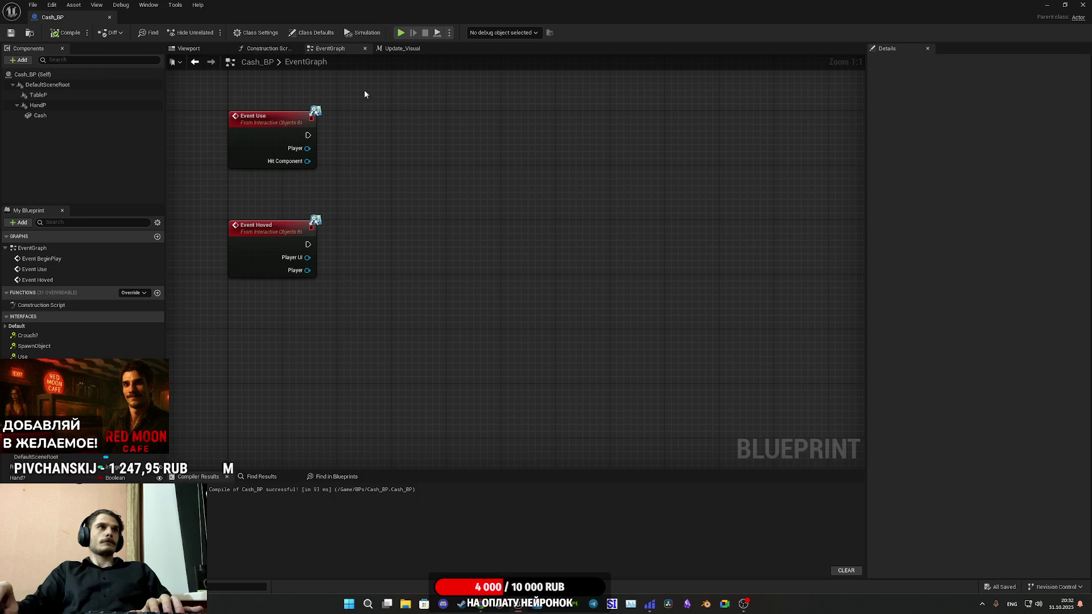
{"action": "left_click", "coordinate": [267, 49]}
{"action": "left_click", "coordinate": [474, 229]}
{"action": "left_click_drag", "start_coordinate": [474, 230], "coordinate": [373, 181]}
{"action": "left_click", "coordinate": [369, 223]}
{"action": "left_click", "coordinate": [10, 33]}
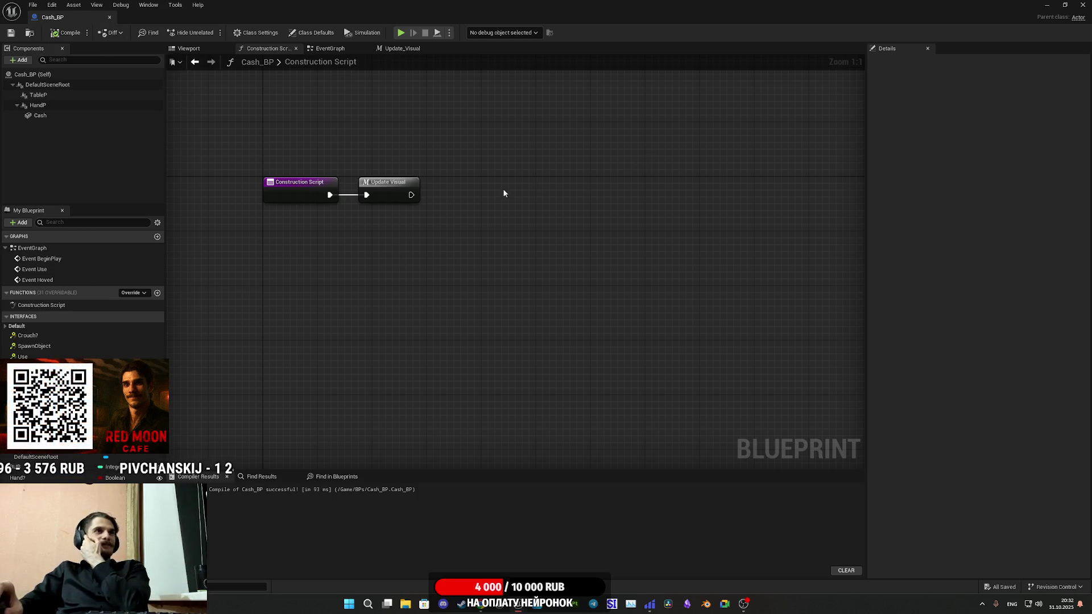
{"action": "left_click", "coordinate": [333, 48]}
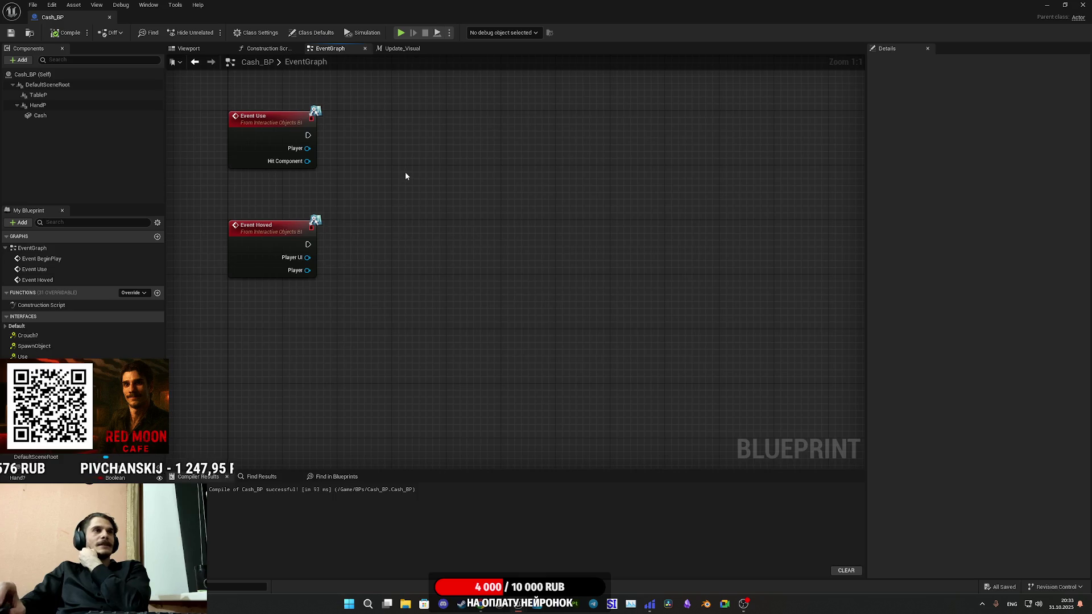
Add a Custom Event named Spawn_Money to the EventGraph
{"action": "left_click_drag", "start_coordinate": [405, 177], "coordinate": [437, 279]}
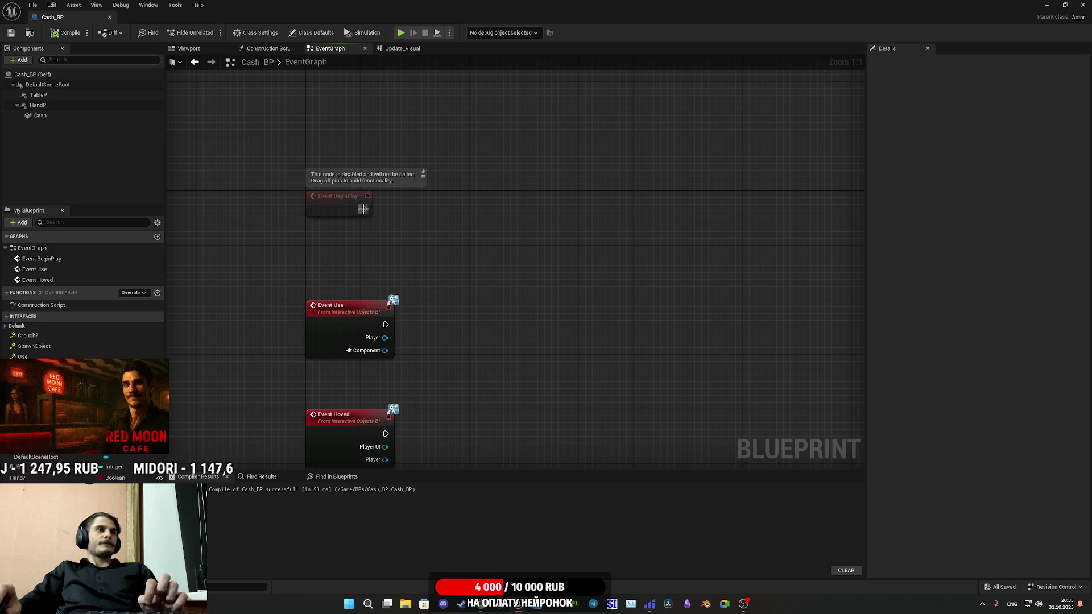
{"action": "right_click", "coordinate": [455, 209]}
{"action": "type", "text": "cus"}
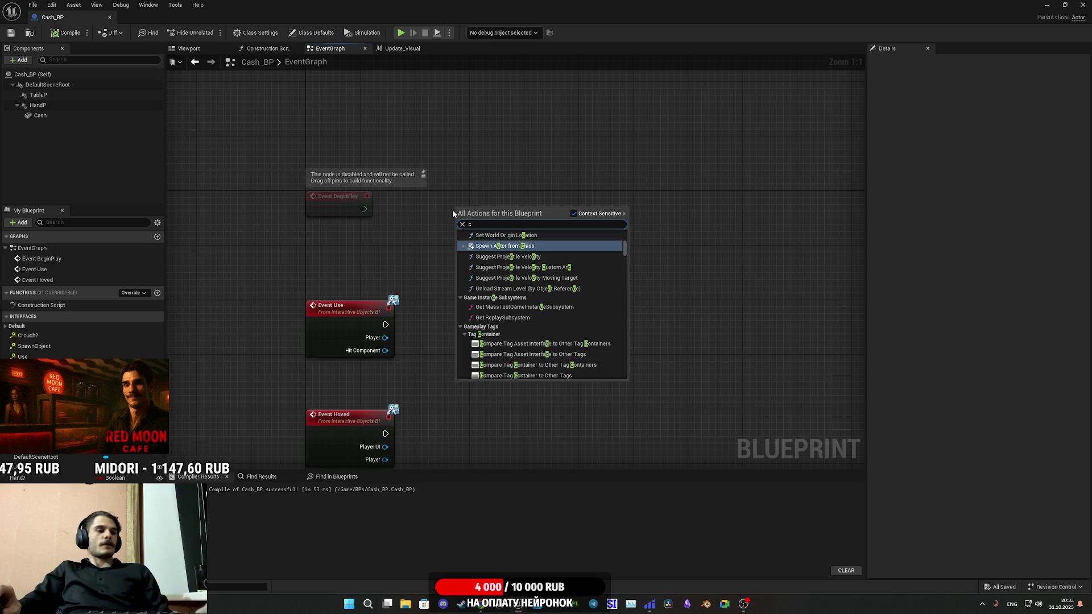
{"action": "left_click", "coordinate": [494, 243]}
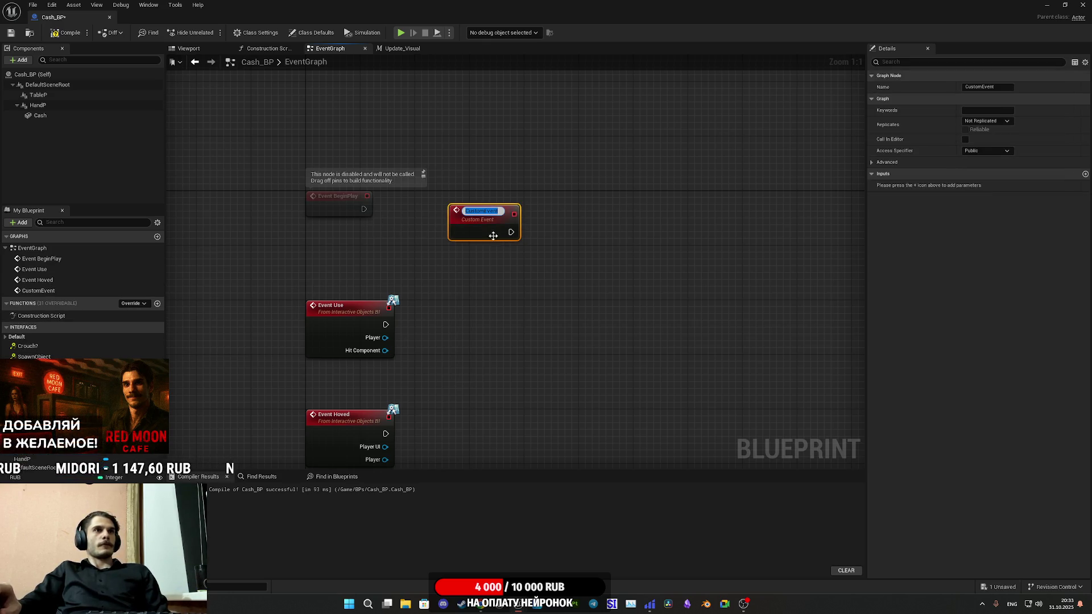
{"action": "type", "text": "Spawn"}
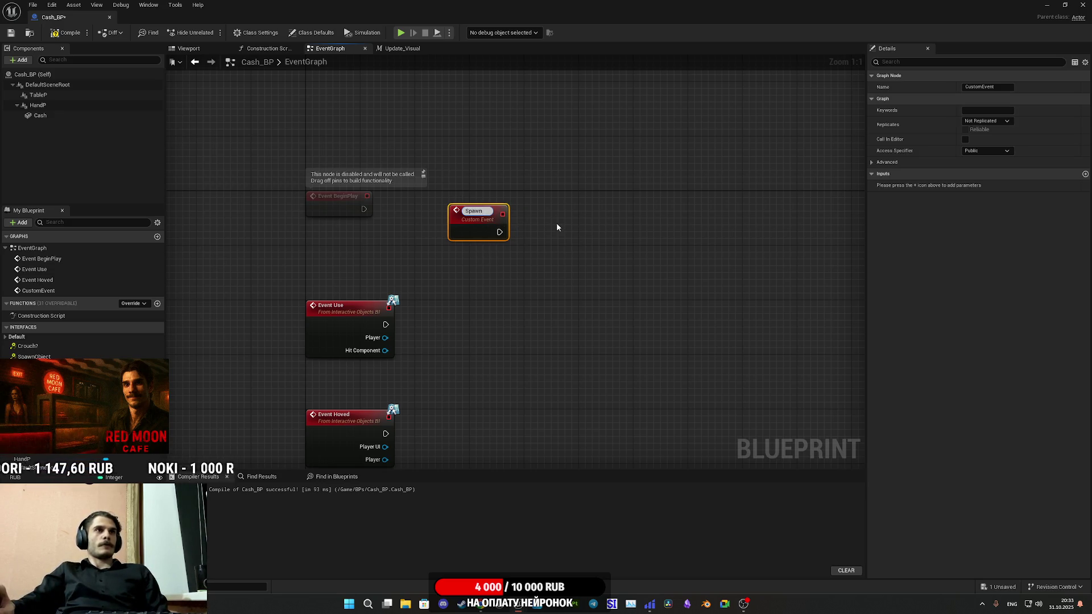
{"action": "type", "text": "_M"}
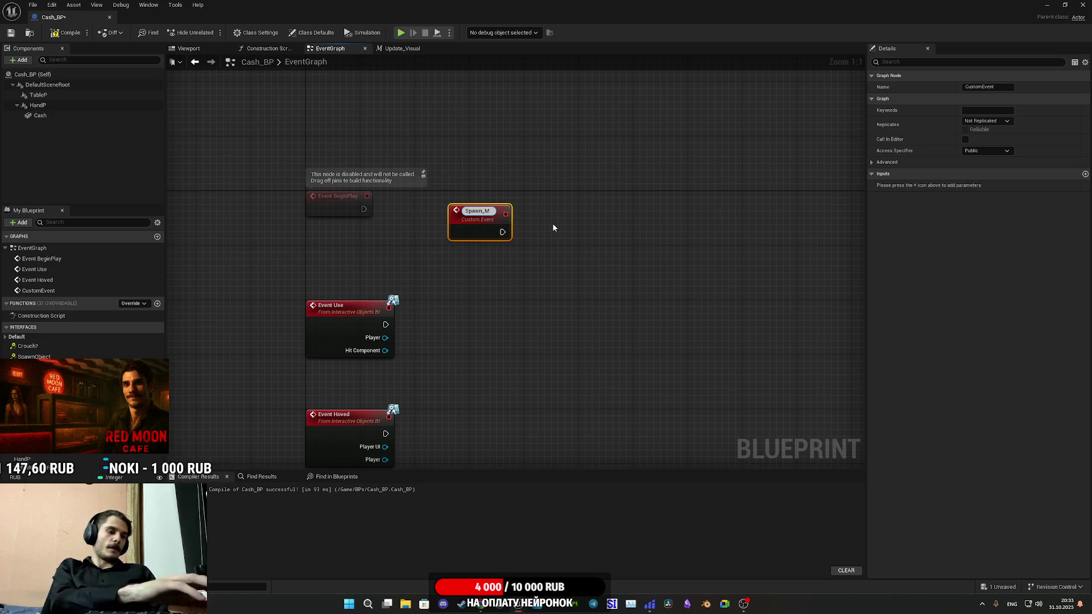
{"action": "type", "text": "oney"}
{"action": "key", "text": "Return"}
Place Spawn_Money above BeginPlay, wire it to a SET RUB node, and delete the stray SET Hand? node
{"action": "mouse_move", "coordinate": [554, 223]}
{"action": "left_mouse_down"}
{"action": "mouse_move", "coordinate": [645, 297]}
{"action": "mouse_move", "coordinate": [580, 295]}
{"action": "mouse_move", "coordinate": [433, 164]}
{"action": "mouse_move", "coordinate": [442, 151]}
{"action": "left_mouse_up"}
{"action": "left_click_drag", "start_coordinate": [485, 183], "coordinate": [486, 252]}
{"action": "mouse_move", "coordinate": [128, 479]}
{"action": "left_mouse_down"}
{"action": "mouse_move", "coordinate": [203, 411]}
{"action": "mouse_move", "coordinate": [462, 235]}
{"action": "mouse_move", "coordinate": [454, 232]}
{"action": "mouse_move", "coordinate": [510, 237]}
{"action": "left_mouse_up"}
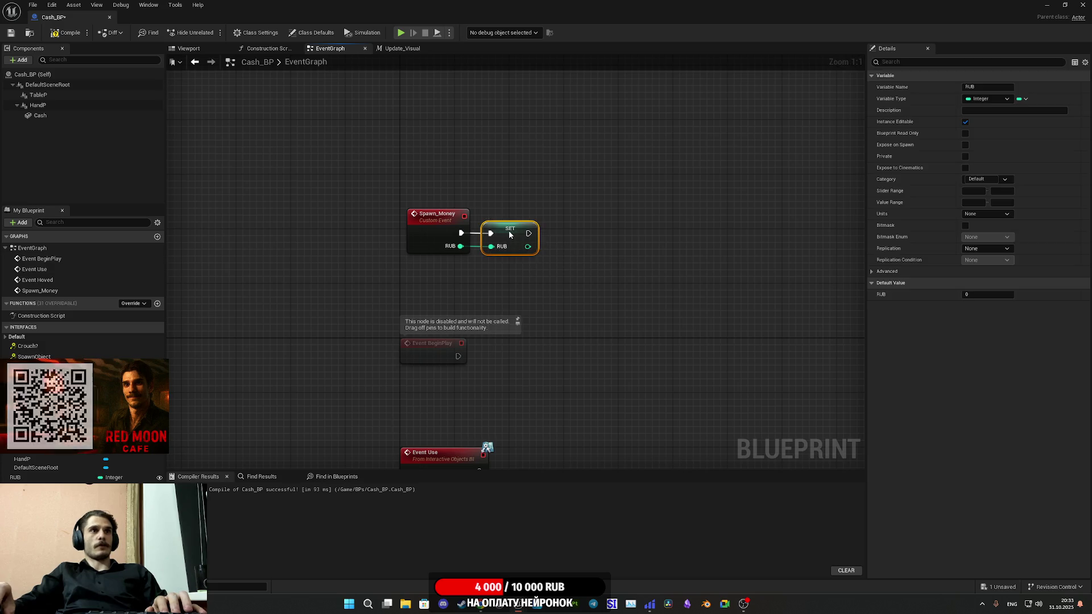
{"action": "left_click", "coordinate": [535, 271]}
{"action": "mouse_move", "coordinate": [34, 367]}
{"action": "left_mouse_down"}
{"action": "mouse_move", "coordinate": [160, 452]}
{"action": "mouse_move", "coordinate": [580, 242]}
{"action": "mouse_move", "coordinate": [559, 233]}
{"action": "left_mouse_up"}
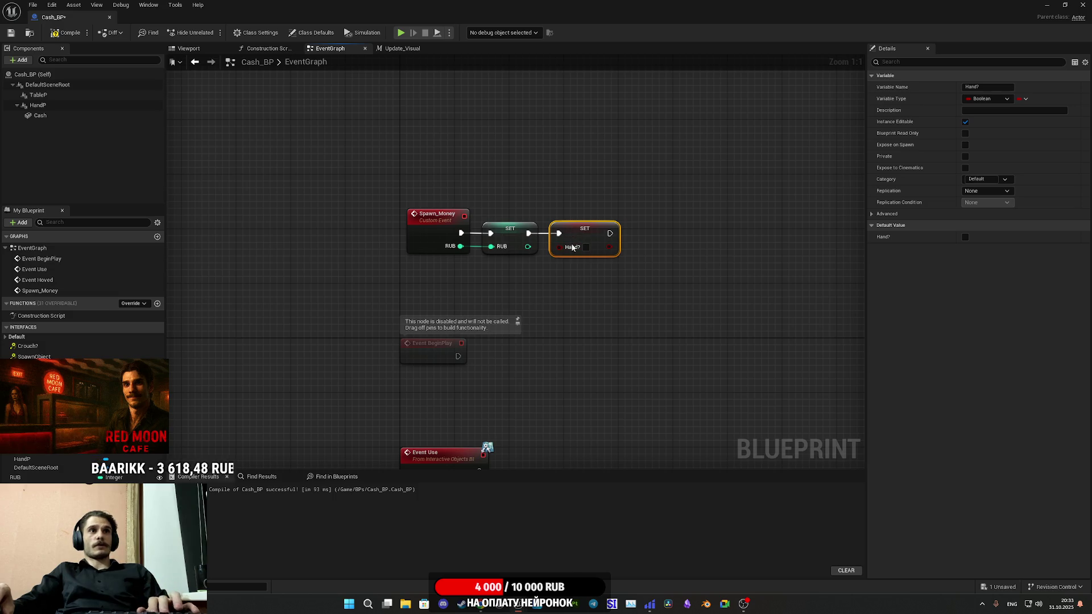
{"action": "key", "text": "Delete"}
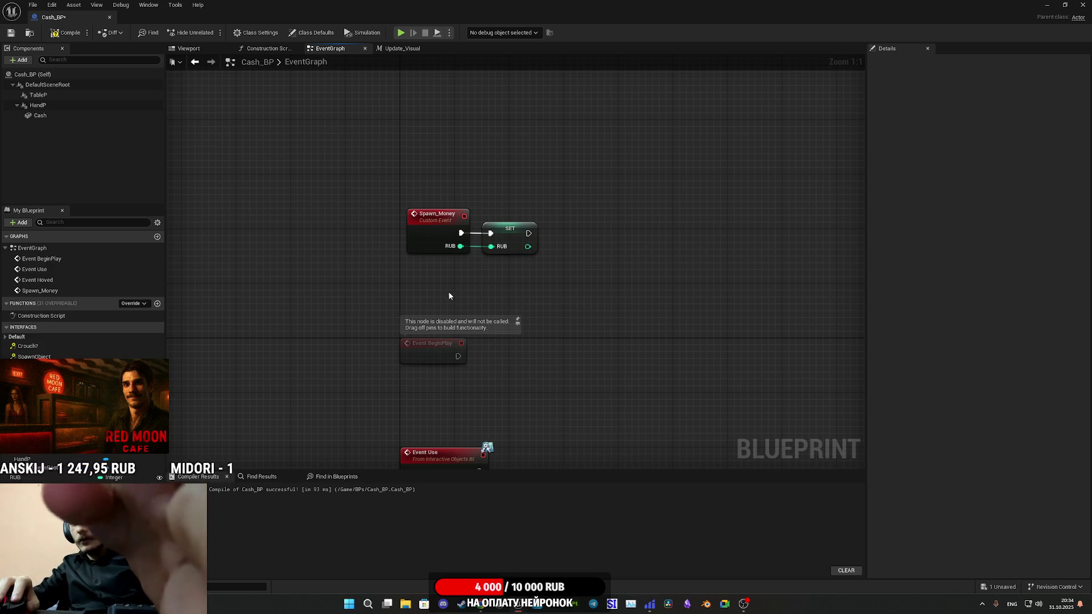
Add an Update Visual call after SET RUB and align it beside the SET node
{"action": "mouse_move", "coordinate": [579, 339]}
{"action": "left_mouse_down"}
{"action": "mouse_move", "coordinate": [565, 348]}
{"action": "mouse_move", "coordinate": [554, 325]}
{"action": "left_mouse_up"}
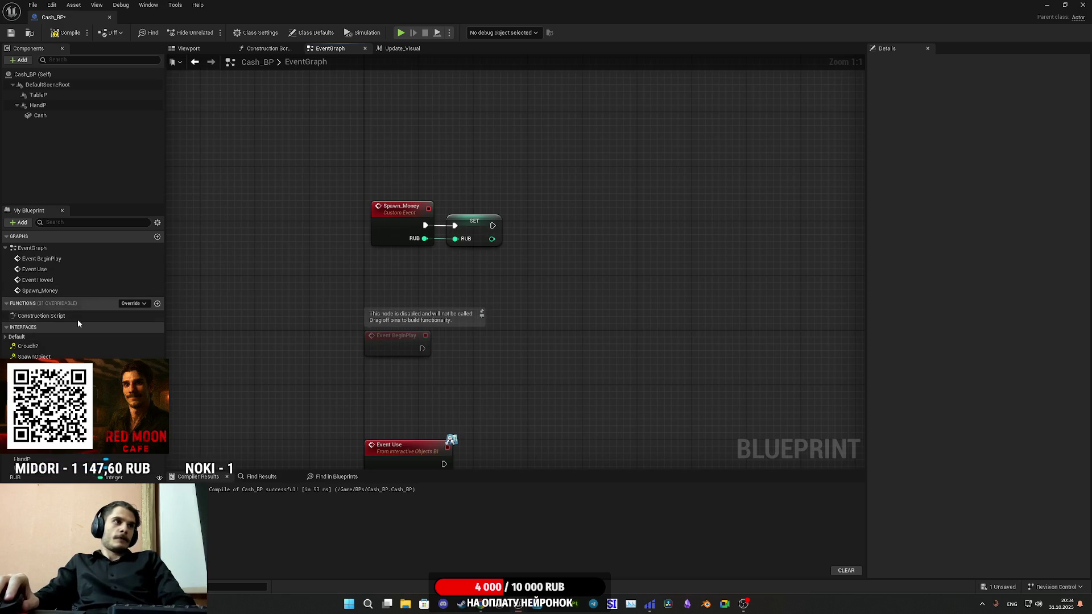
{"action": "mouse_move", "coordinate": [40, 392]}
{"action": "left_mouse_down"}
{"action": "mouse_move", "coordinate": [538, 251]}
{"action": "mouse_move", "coordinate": [511, 236]}
{"action": "mouse_move", "coordinate": [550, 239]}
{"action": "mouse_move", "coordinate": [549, 267]}
{"action": "mouse_move", "coordinate": [556, 239]}
{"action": "mouse_move", "coordinate": [494, 226]}
{"action": "left_mouse_up"}
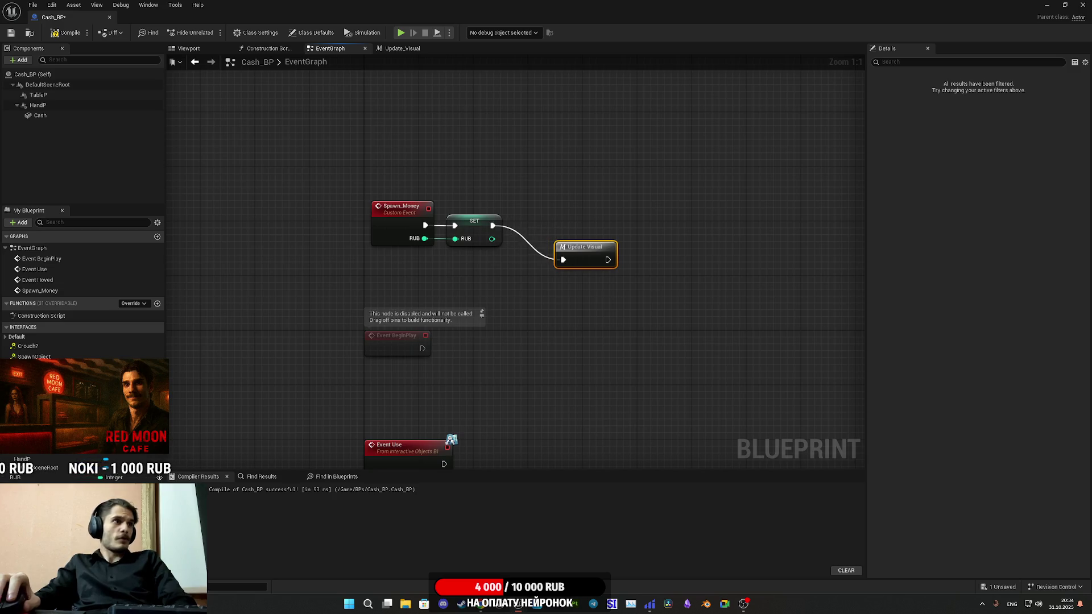
{"action": "left_click", "coordinate": [307, 361]}
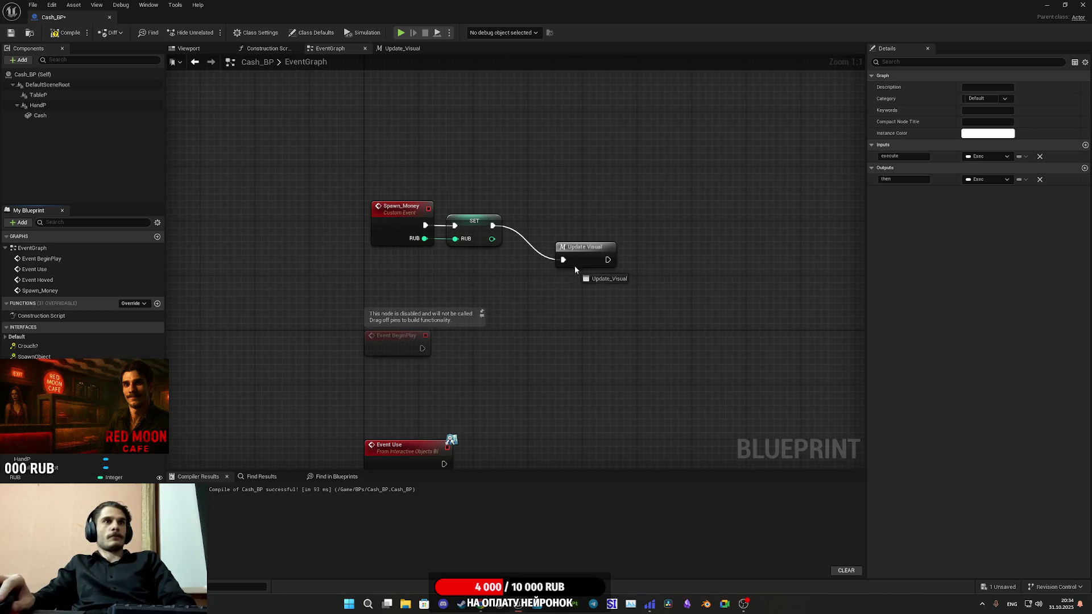
{"action": "mouse_move", "coordinate": [594, 256]}
{"action": "left_mouse_down"}
{"action": "mouse_move", "coordinate": [579, 212]}
{"action": "mouse_move", "coordinate": [521, 190]}
{"action": "mouse_move", "coordinate": [641, 229]}
{"action": "mouse_move", "coordinate": [603, 245]}
{"action": "mouse_move", "coordinate": [555, 228]}
{"action": "left_mouse_up"}
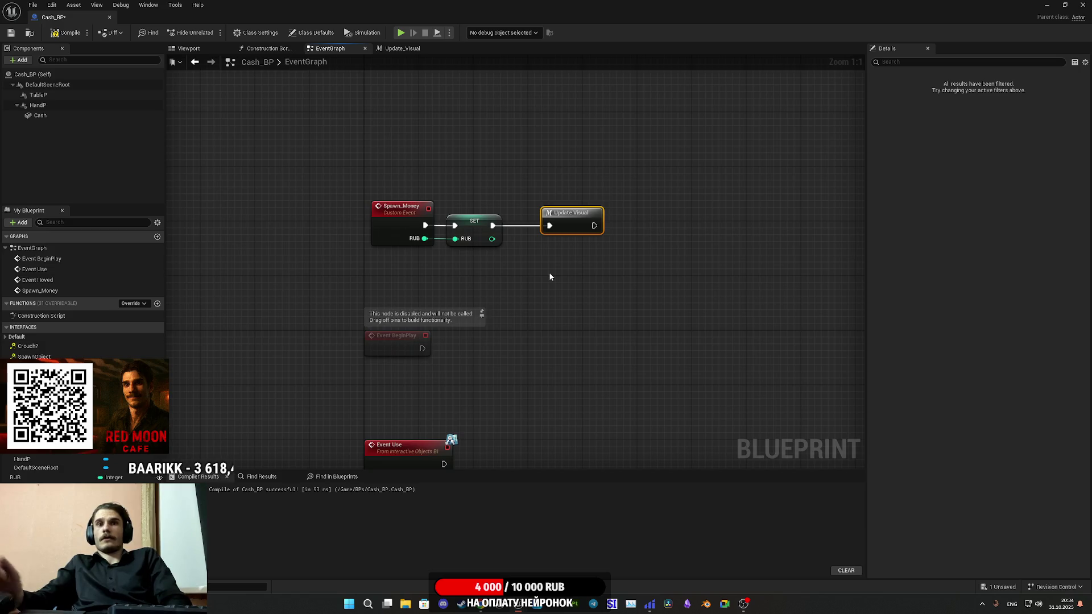
{"action": "left_click_drag", "start_coordinate": [565, 233], "coordinate": [539, 226]}
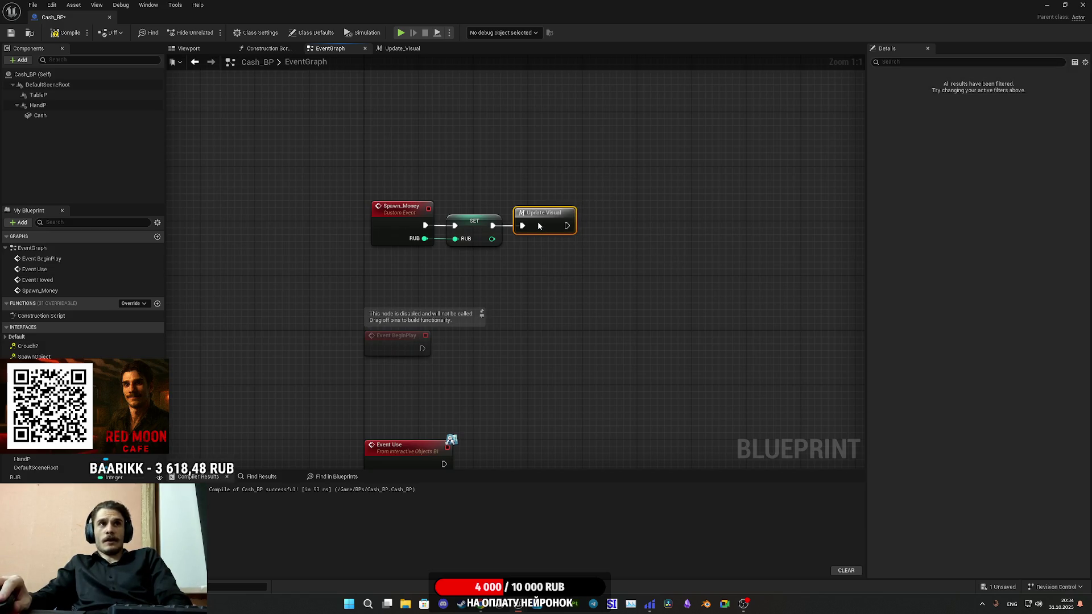
{"action": "left_click", "coordinate": [521, 282]}
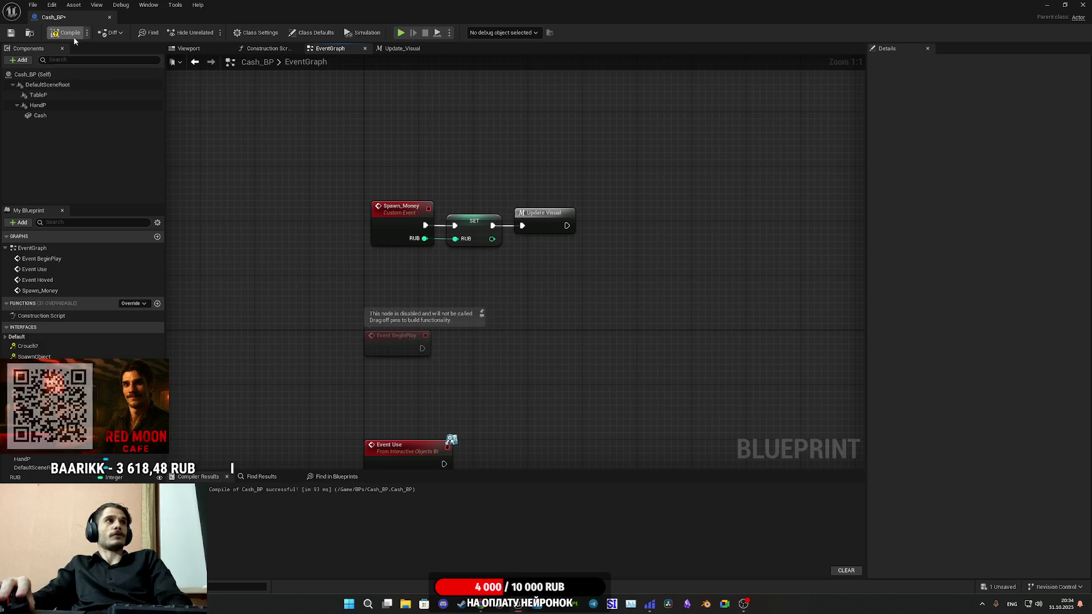
Save Cash_BP, look over Event Use and Event Hoved, then open the Update_Visual graph
{"action": "left_click", "coordinate": [11, 34]}
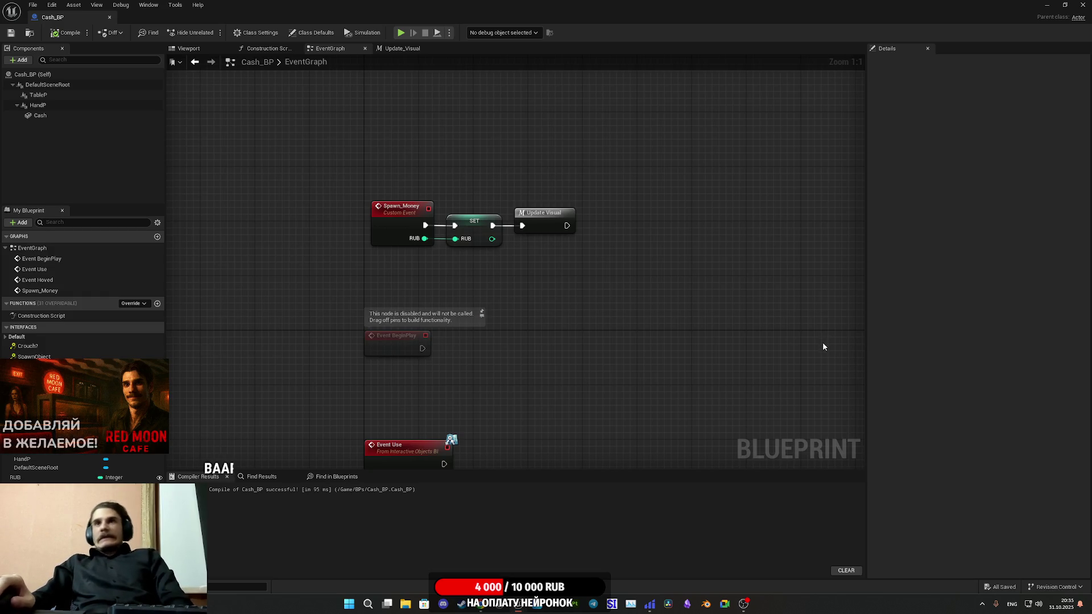
{"action": "left_click_drag", "start_coordinate": [709, 323], "coordinate": [650, 306]}
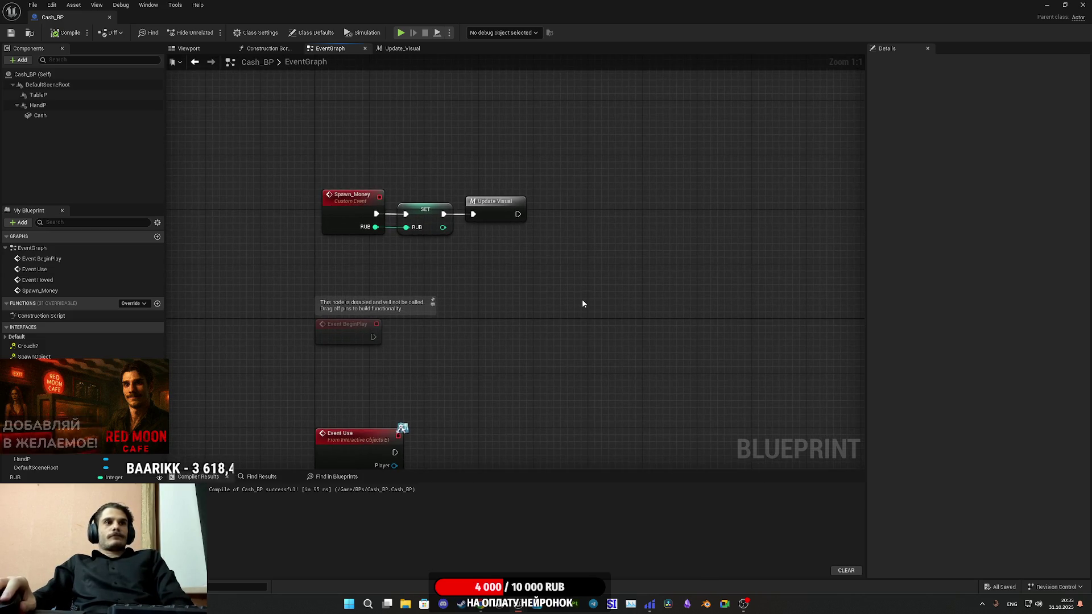
{"action": "left_click_drag", "start_coordinate": [583, 302], "coordinate": [598, 121]}
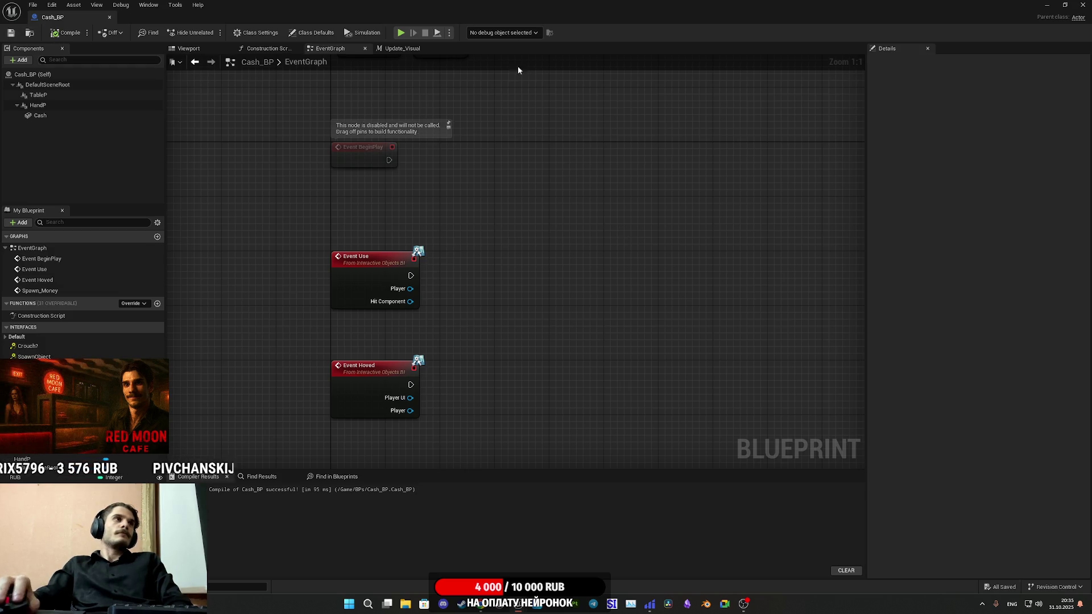
{"action": "mouse_move", "coordinate": [542, 142]}
{"action": "left_mouse_down"}
{"action": "mouse_move", "coordinate": [506, 183]}
{"action": "mouse_move", "coordinate": [491, 166]}
{"action": "mouse_move", "coordinate": [580, 154]}
{"action": "mouse_move", "coordinate": [556, 151]}
{"action": "mouse_move", "coordinate": [471, 317]}
{"action": "mouse_move", "coordinate": [498, 313]}
{"action": "left_mouse_up"}
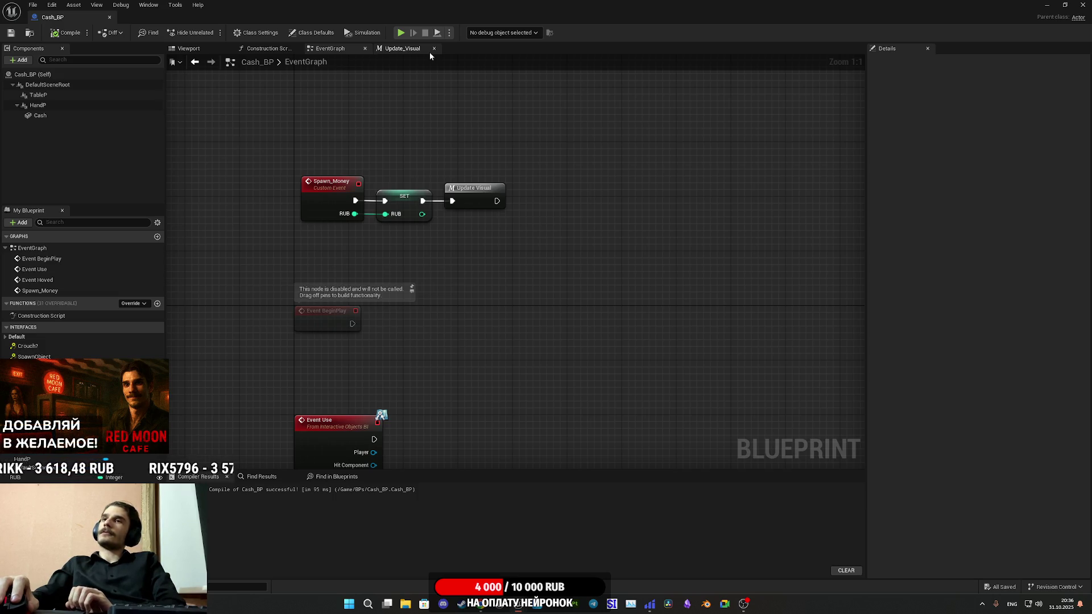
{"action": "left_click", "coordinate": [429, 53]}
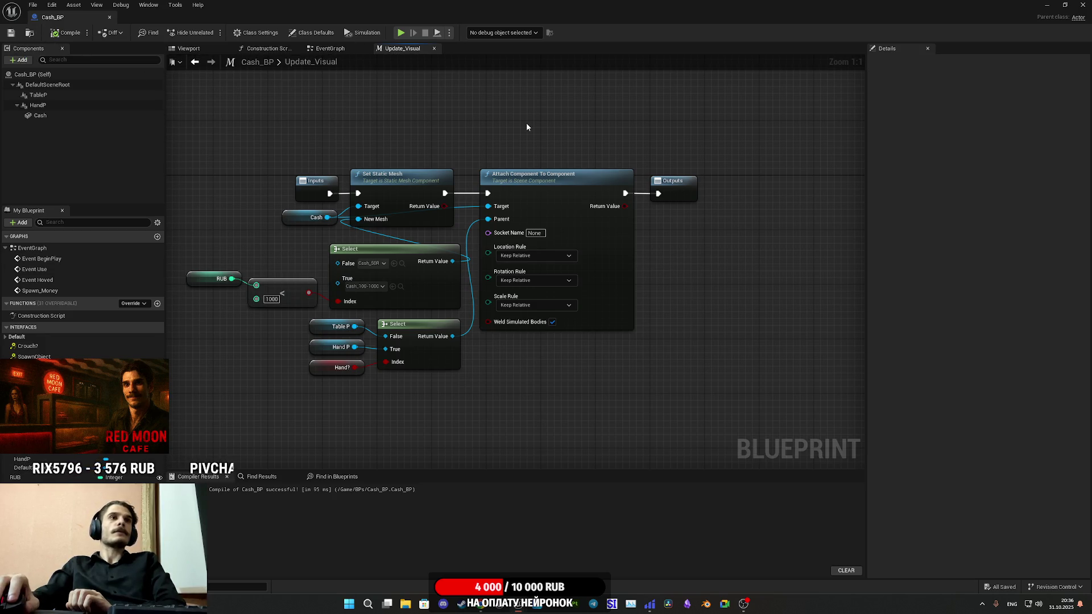
Return to the Cash_BP EventGraph, scrolled to show Event Use and Event Hoved
{"action": "left_click_drag", "start_coordinate": [527, 123], "coordinate": [482, 134]}
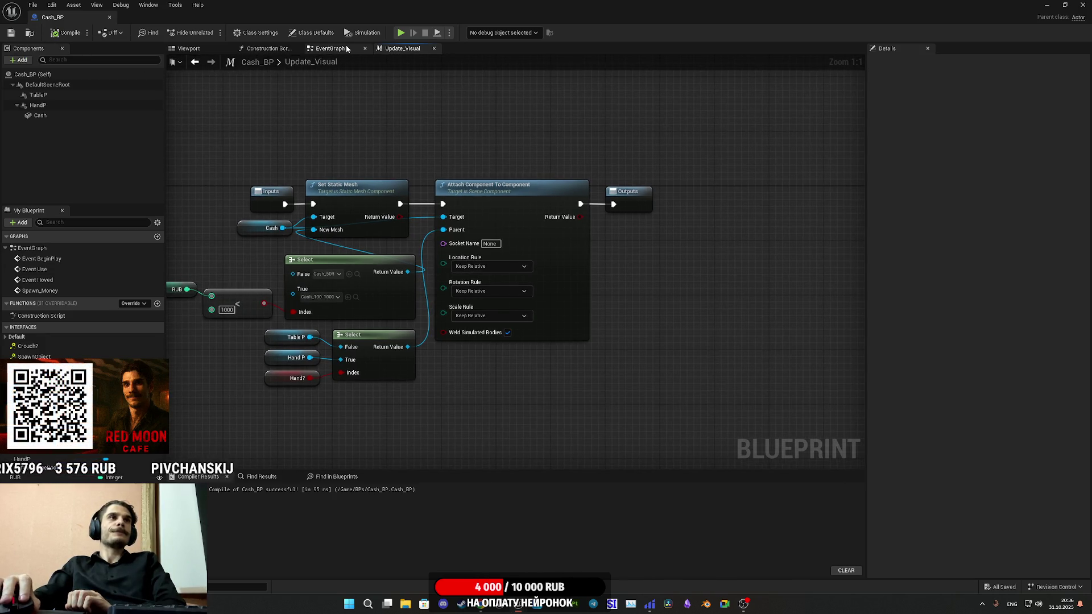
{"action": "left_click", "coordinate": [329, 49]}
{"action": "left_click_drag", "start_coordinate": [513, 238], "coordinate": [521, 95]}
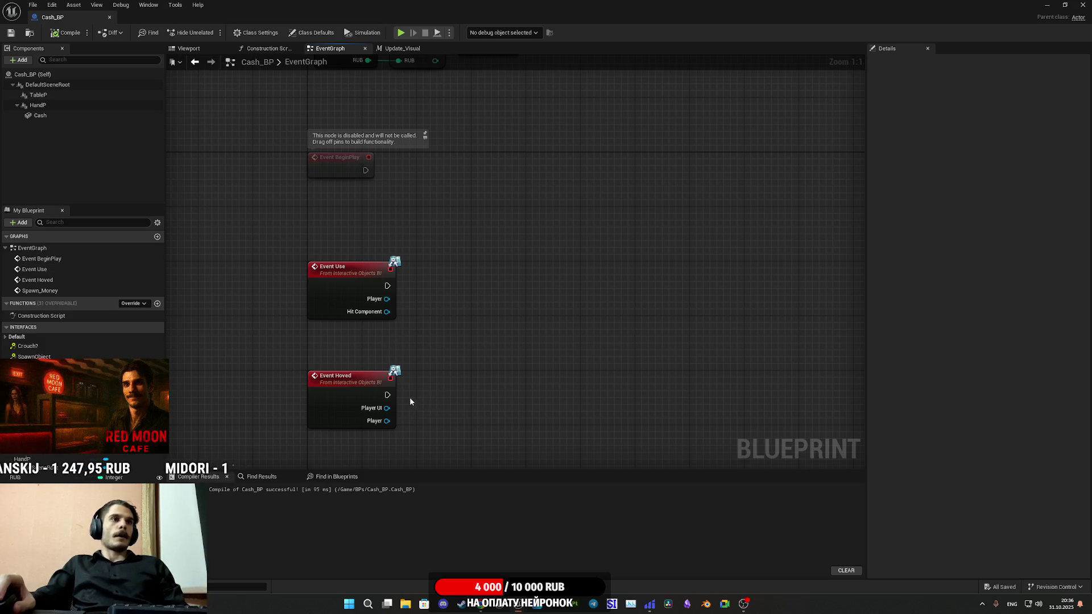
Add an Attach Actor To Component node targeting Self, executed from Event Use
{"action": "left_click_drag", "start_coordinate": [387, 395], "coordinate": [455, 397]}
{"action": "type", "text": "atta"}
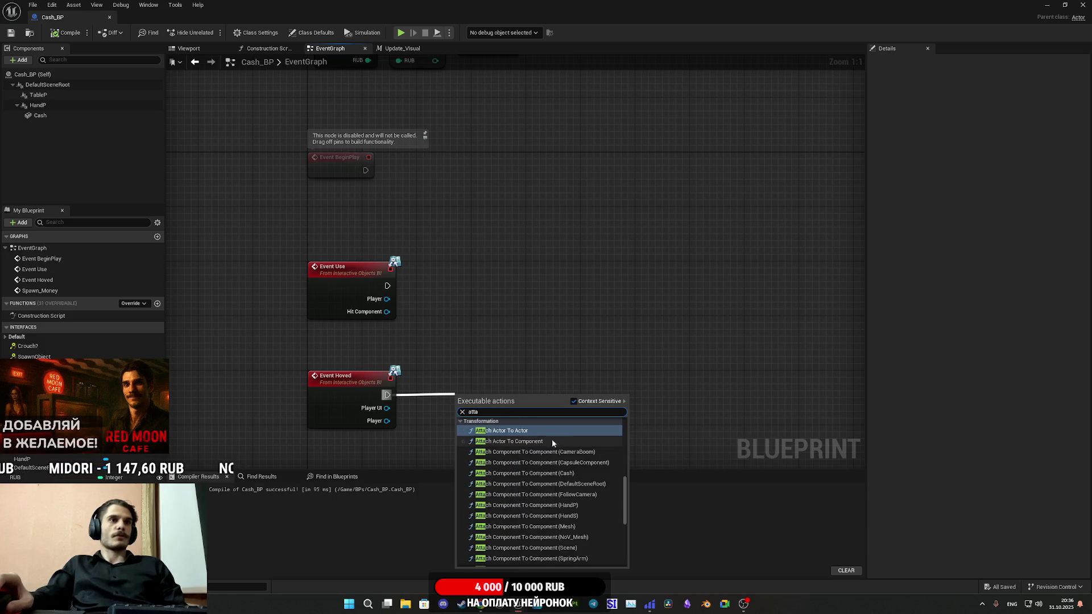
{"action": "left_click", "coordinate": [543, 442]}
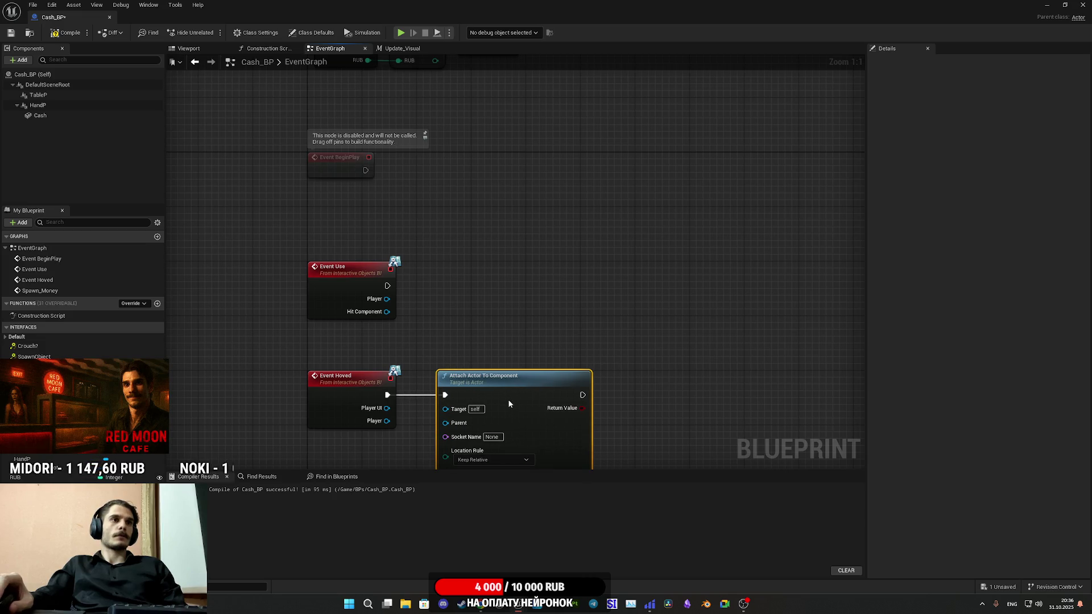
{"action": "mouse_move", "coordinate": [447, 404]}
{"action": "left_mouse_down"}
{"action": "mouse_move", "coordinate": [514, 320]}
{"action": "mouse_move", "coordinate": [432, 377]}
{"action": "left_mouse_up"}
{"action": "type", "text": "se"}
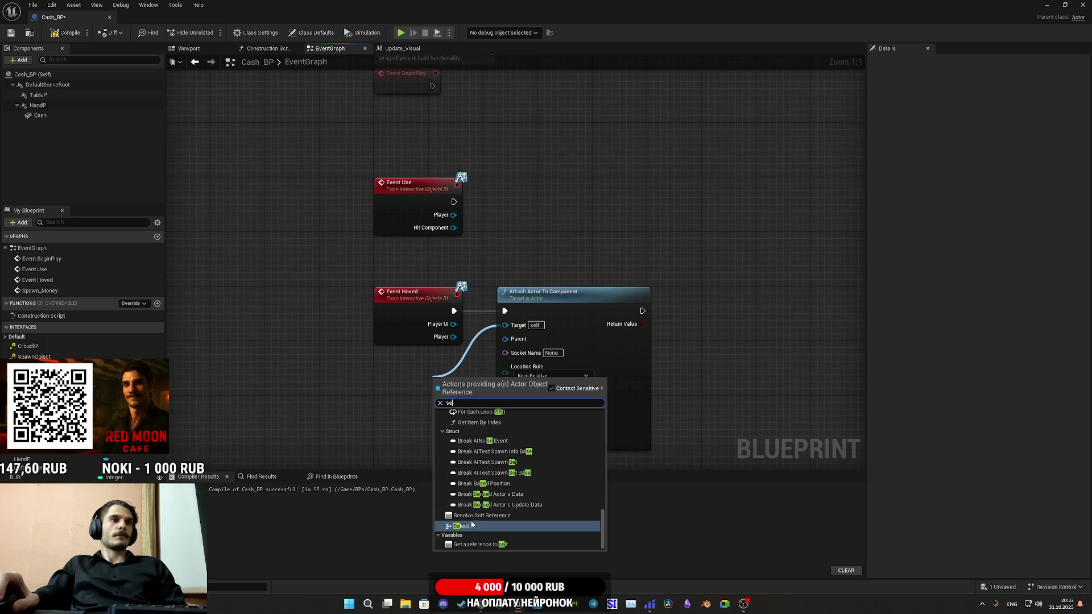
{"action": "left_click", "coordinate": [496, 545]}
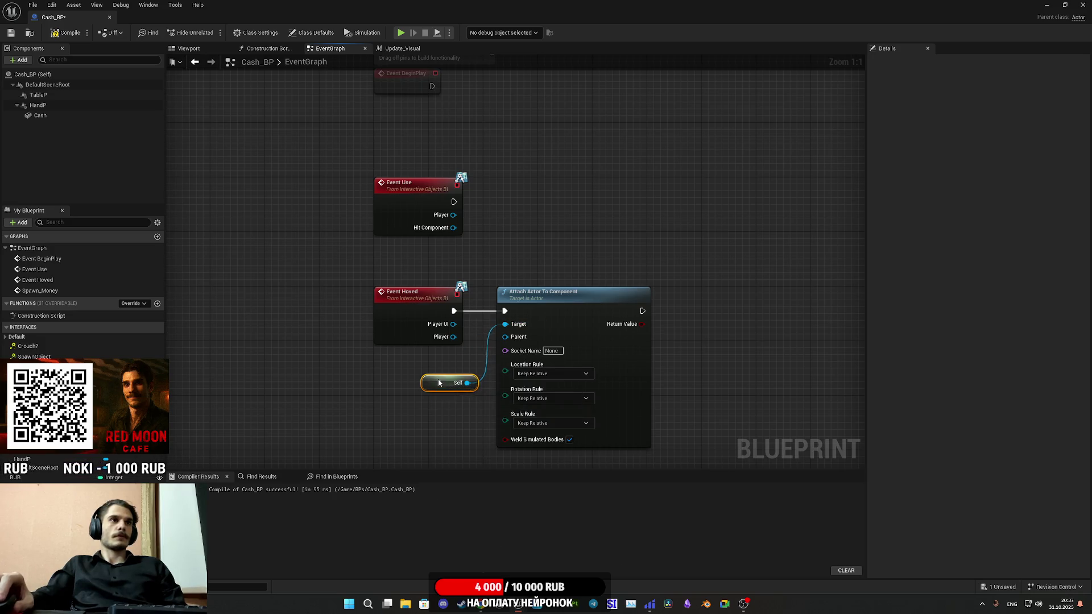
{"action": "left_click_drag", "start_coordinate": [439, 383], "coordinate": [418, 363]}
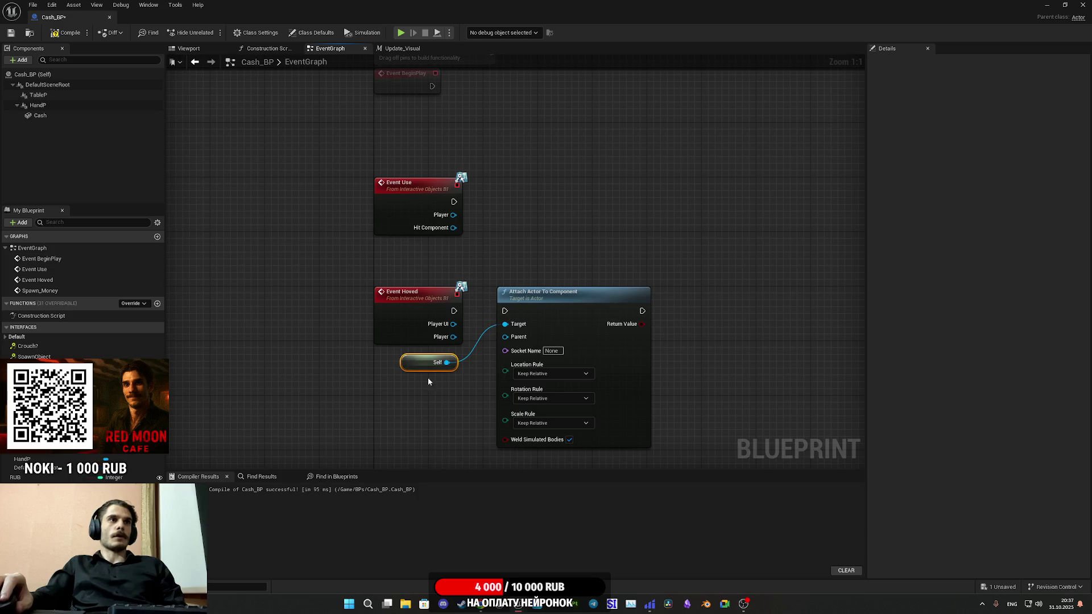
{"action": "mouse_move", "coordinate": [454, 202]}
{"action": "left_mouse_down"}
{"action": "mouse_move", "coordinate": [518, 321]}
{"action": "mouse_move", "coordinate": [505, 311]}
{"action": "left_mouse_up"}
{"action": "mouse_move", "coordinate": [436, 398]}
{"action": "left_mouse_down"}
{"action": "mouse_move", "coordinate": [512, 355]}
{"action": "mouse_move", "coordinate": [552, 251]}
{"action": "mouse_move", "coordinate": [527, 226]}
{"action": "left_mouse_up"}
{"action": "mouse_move", "coordinate": [457, 314]}
{"action": "left_mouse_down"}
{"action": "mouse_move", "coordinate": [432, 418]}
{"action": "mouse_move", "coordinate": [458, 423]}
{"action": "left_mouse_up"}
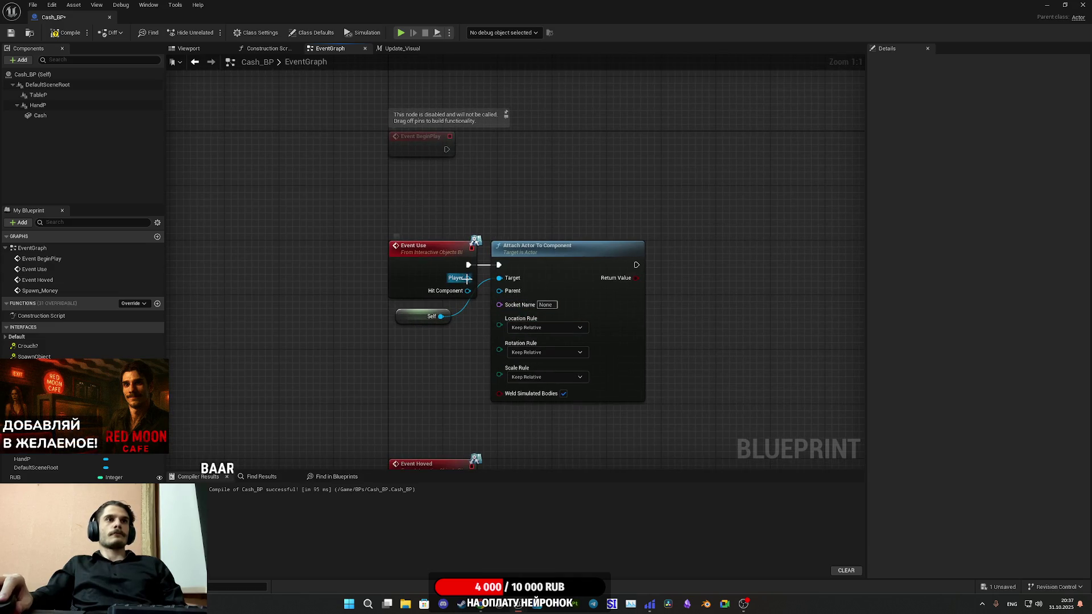
Search for a 'get hand' node off Event Use's Player pin, cancel, and restore down the window
{"action": "left_click_drag", "start_coordinate": [467, 278], "coordinate": [393, 337]}
{"action": "type", "text": "get"}
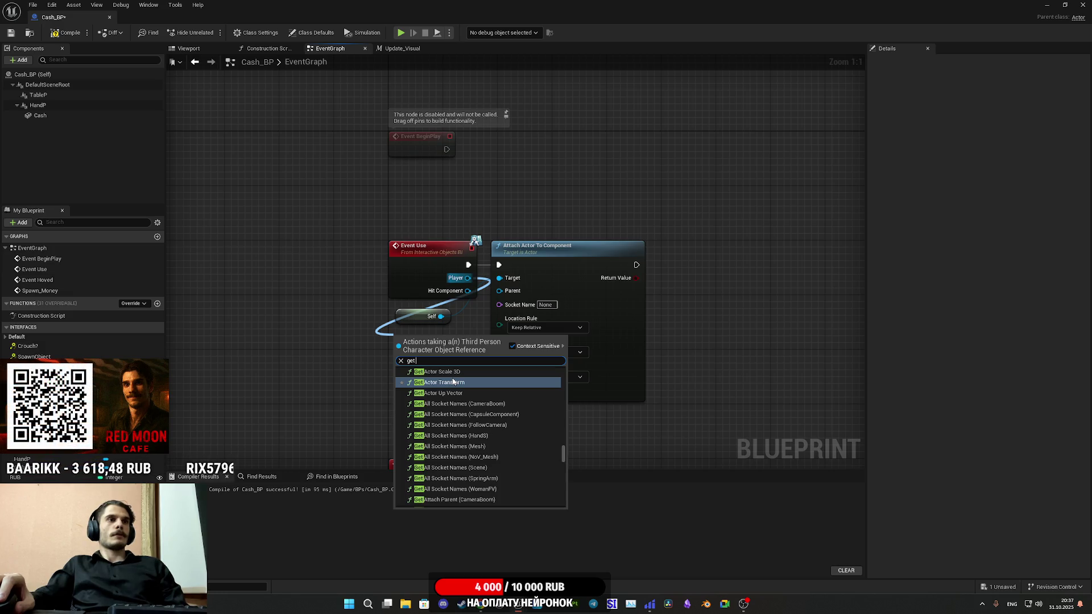
{"action": "type", "text": "hand"}
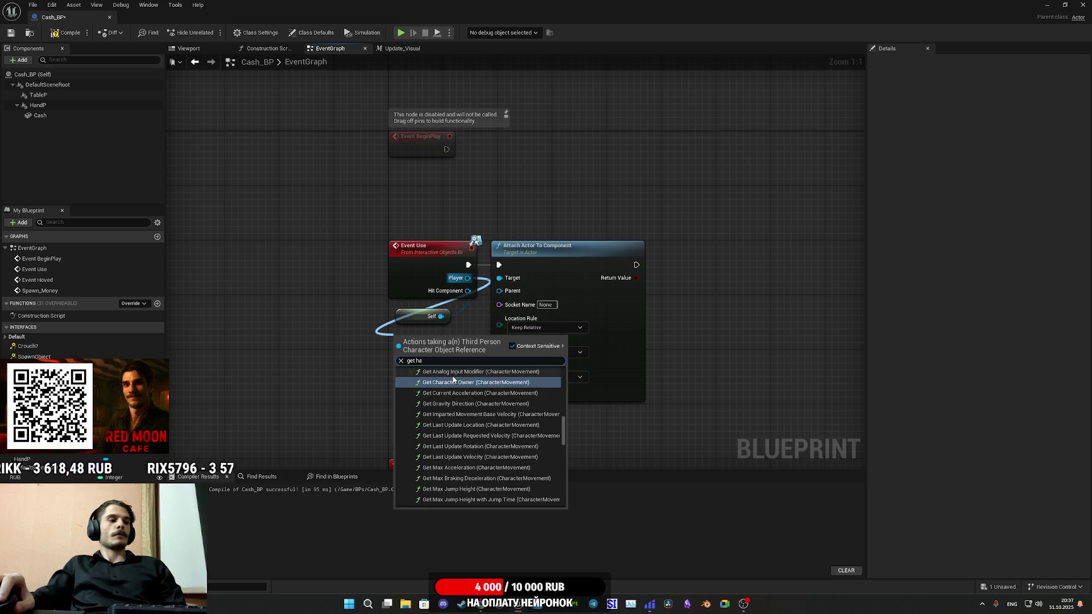
{"action": "scroll", "coordinate": [455, 398], "scroll_direction": "down", "scroll_amount": 5}
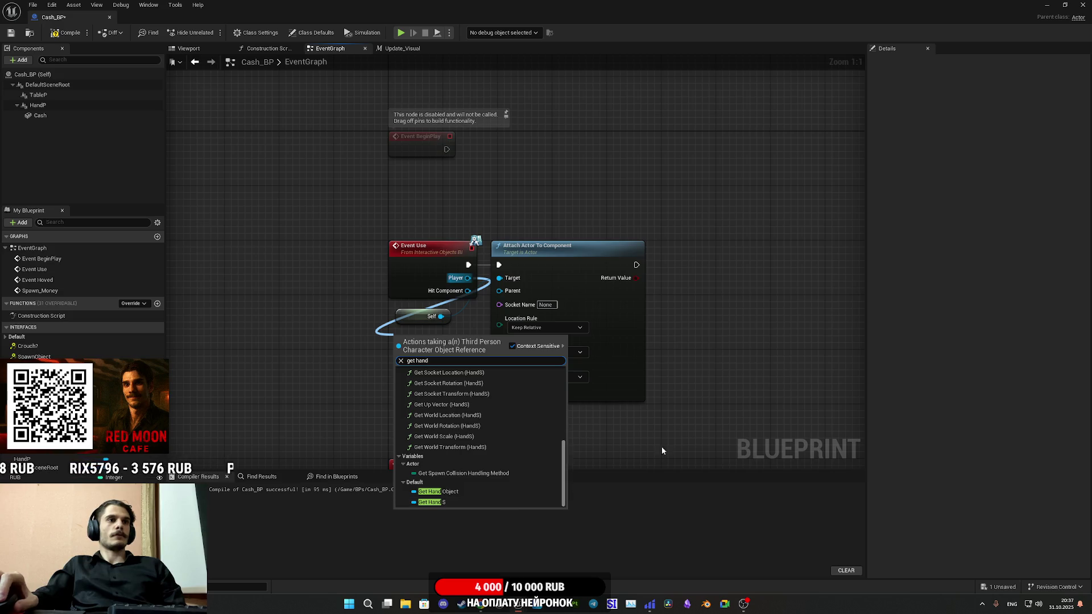
{"action": "key", "text": "Escape"}
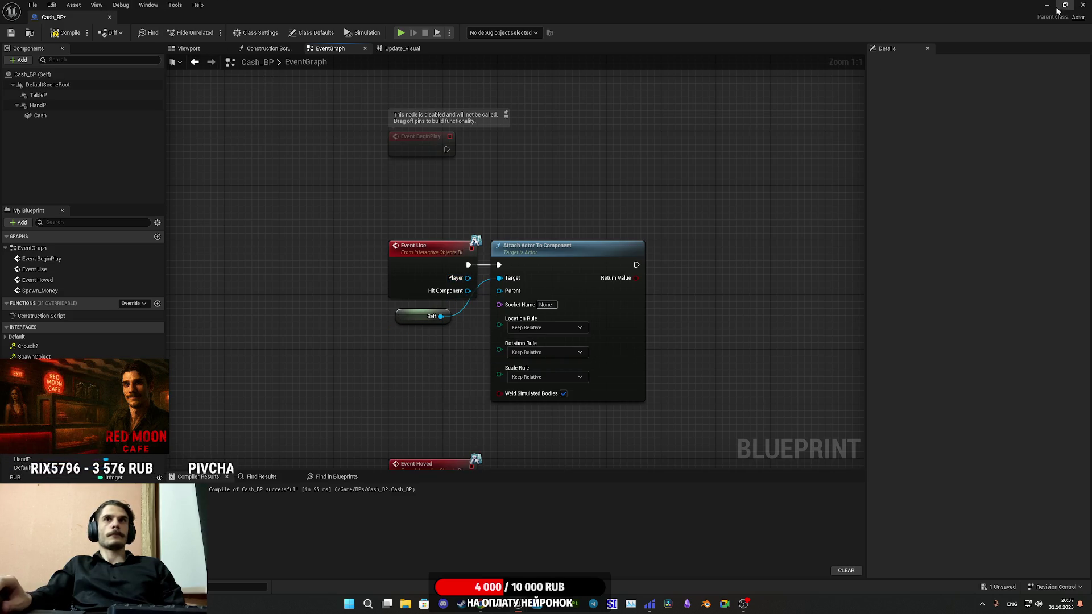
{"action": "left_click", "coordinate": [1065, 4]}
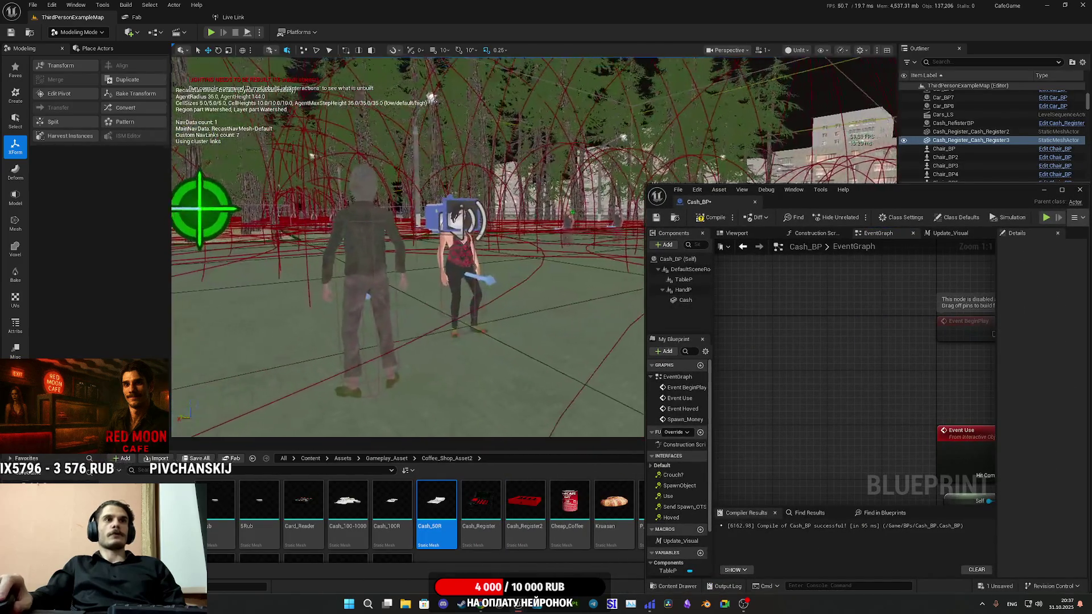
Select the third-person character in the level, then maximize the Cash_BP editor
{"action": "left_click", "coordinate": [459, 264]}
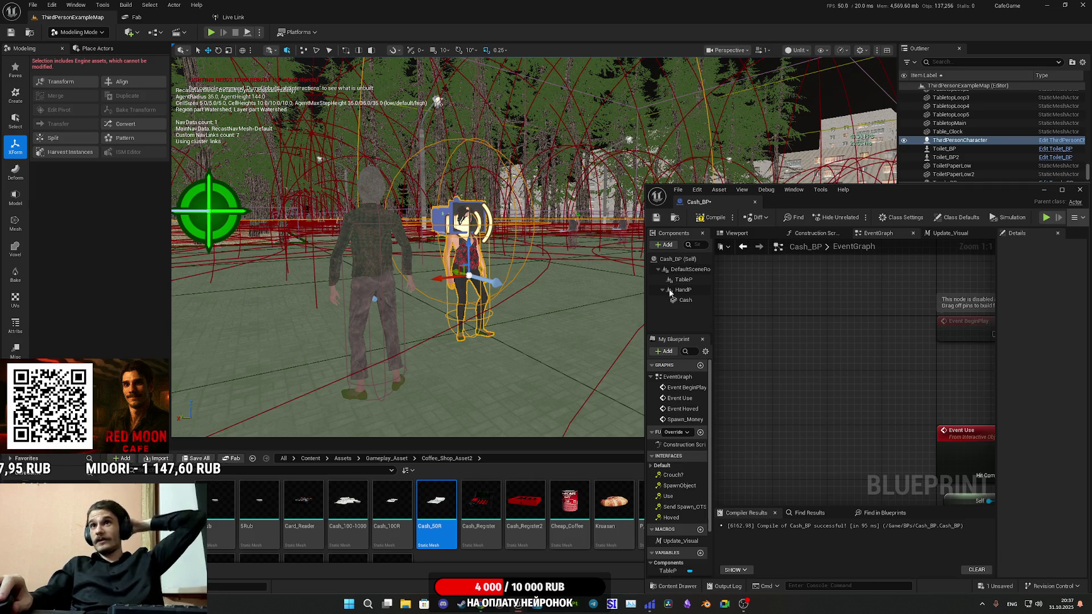
{"action": "double_click", "coordinate": [850, 249]}
{"action": "double_click", "coordinate": [885, 195]}
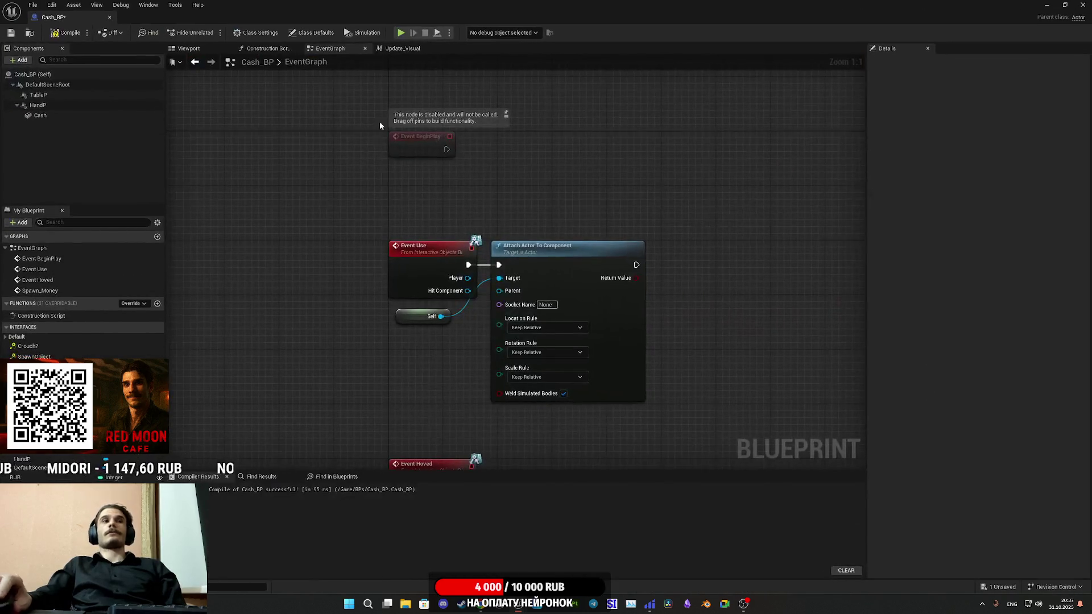
Compile and save the Cash_BP blueprint
{"action": "left_click", "coordinate": [67, 33]}
{"action": "left_click", "coordinate": [10, 33]}
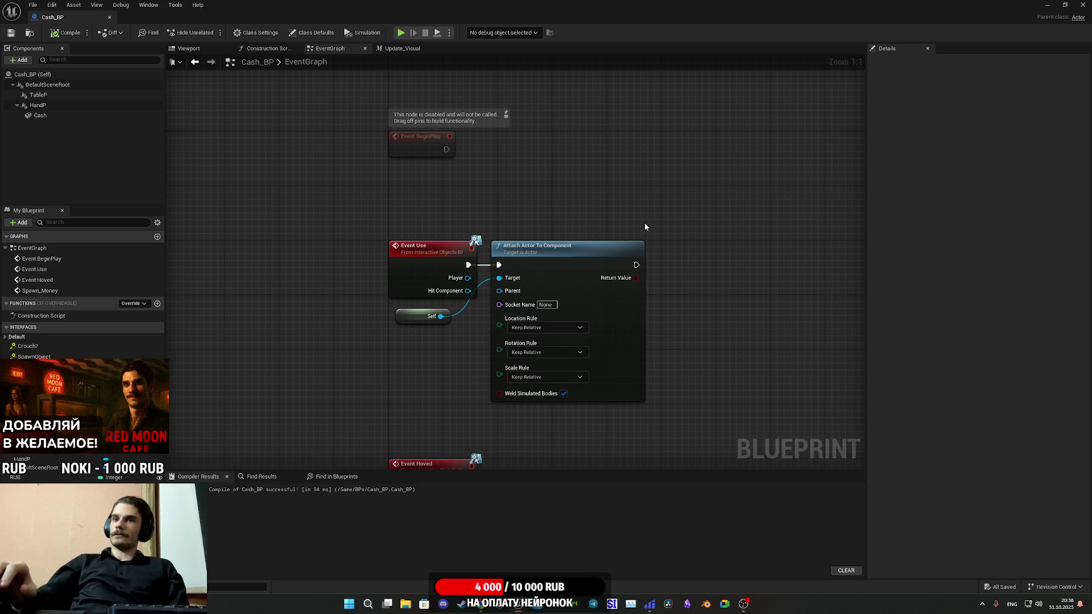
{"action": "left_click_drag", "start_coordinate": [720, 317], "coordinate": [671, 220]}
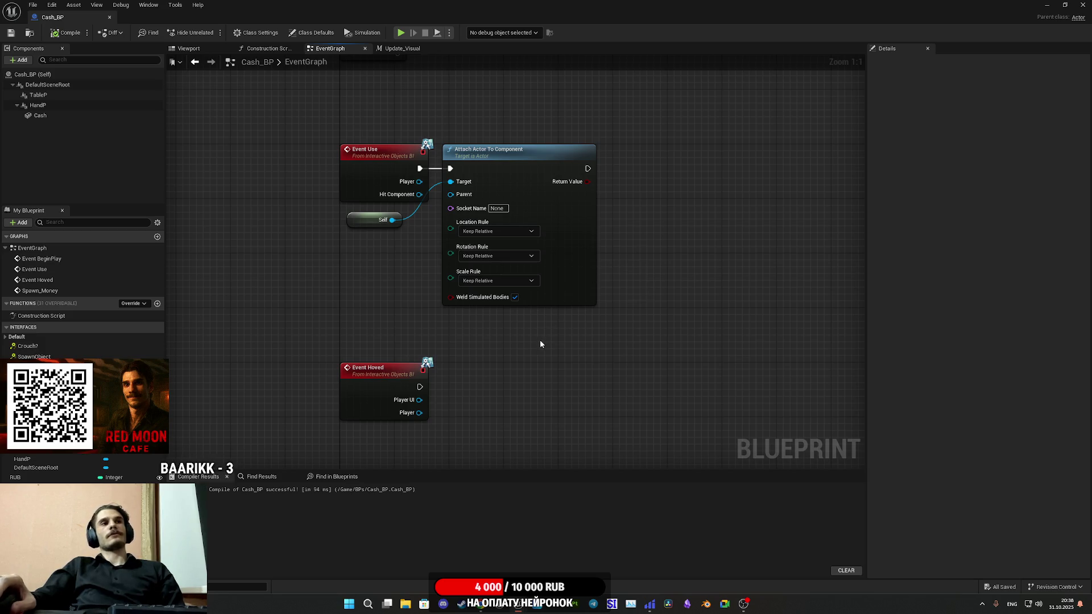
Nudge the Self node toward the attach node and save Cash_BP again
{"action": "left_click_drag", "start_coordinate": [371, 277], "coordinate": [331, 302]}
{"action": "left_click_drag", "start_coordinate": [323, 255], "coordinate": [348, 245]}
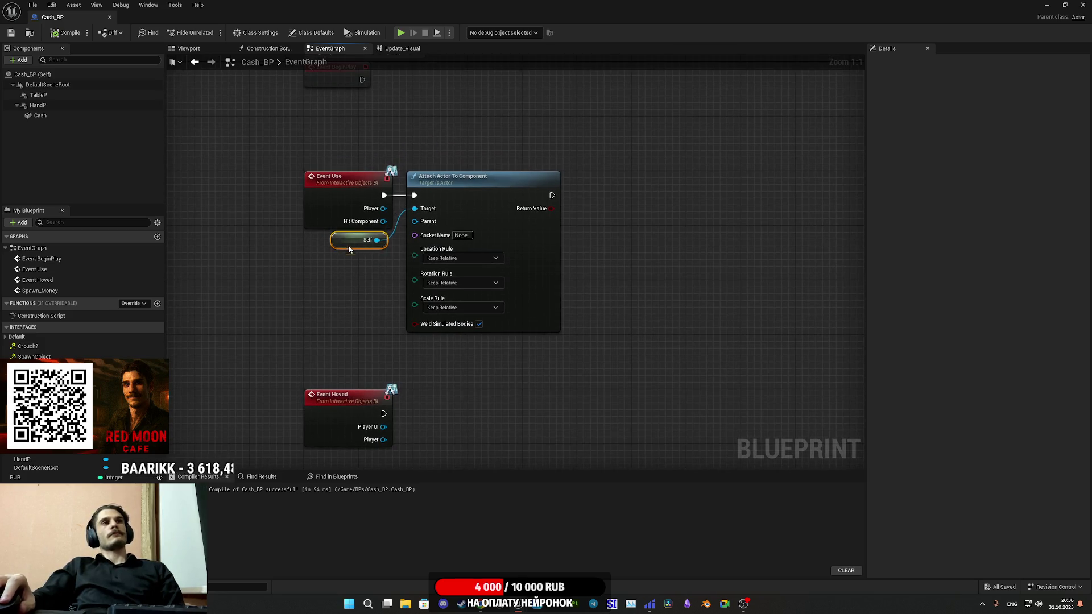
{"action": "left_click_drag", "start_coordinate": [372, 280], "coordinate": [312, 301]}
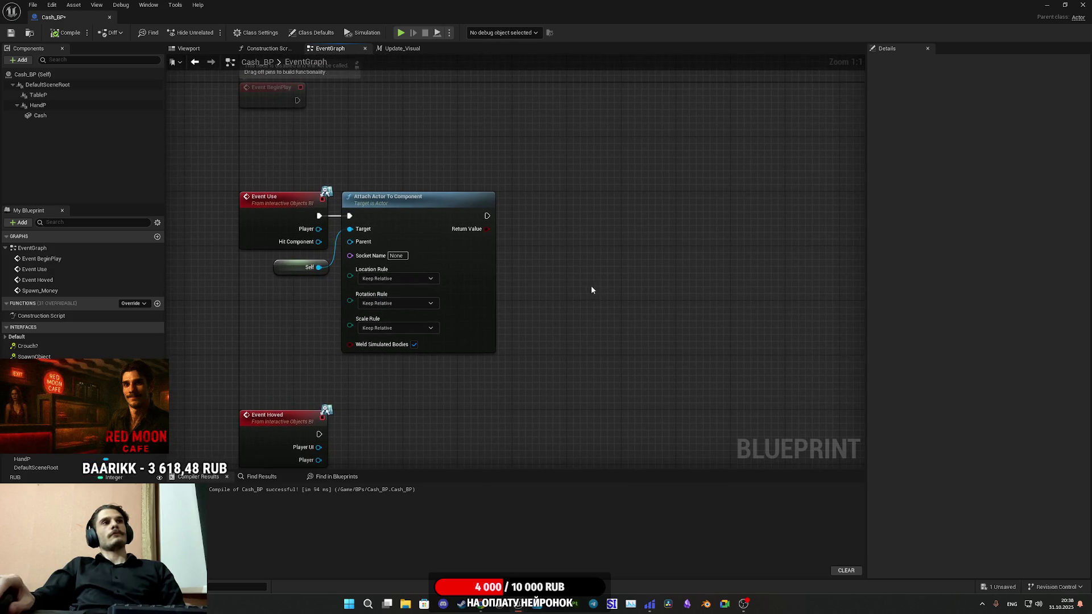
{"action": "left_click_drag", "start_coordinate": [591, 261], "coordinate": [667, 271]}
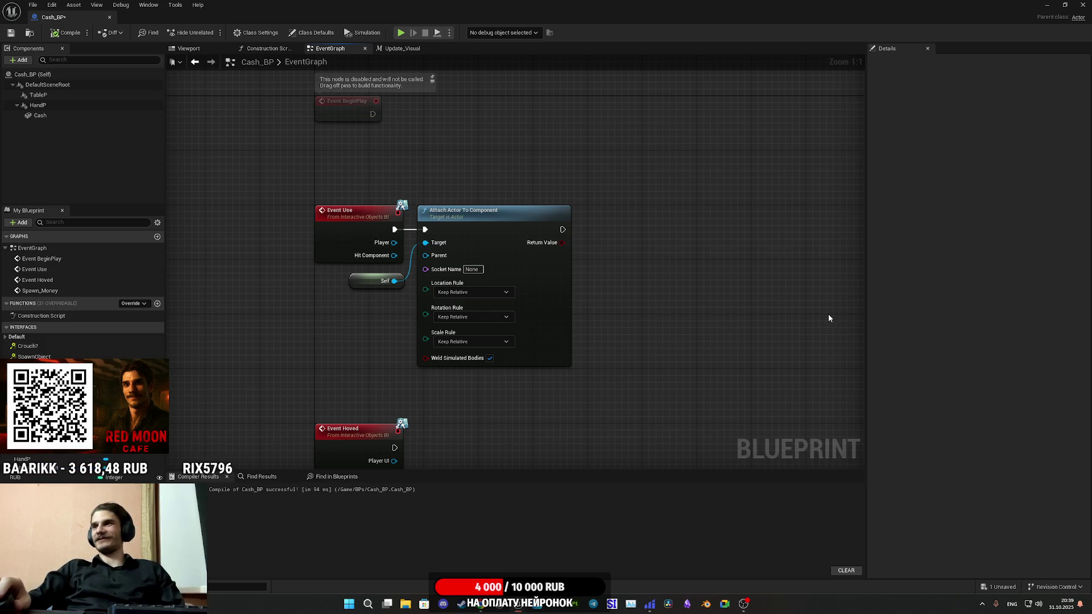
{"action": "left_click", "coordinate": [10, 31]}
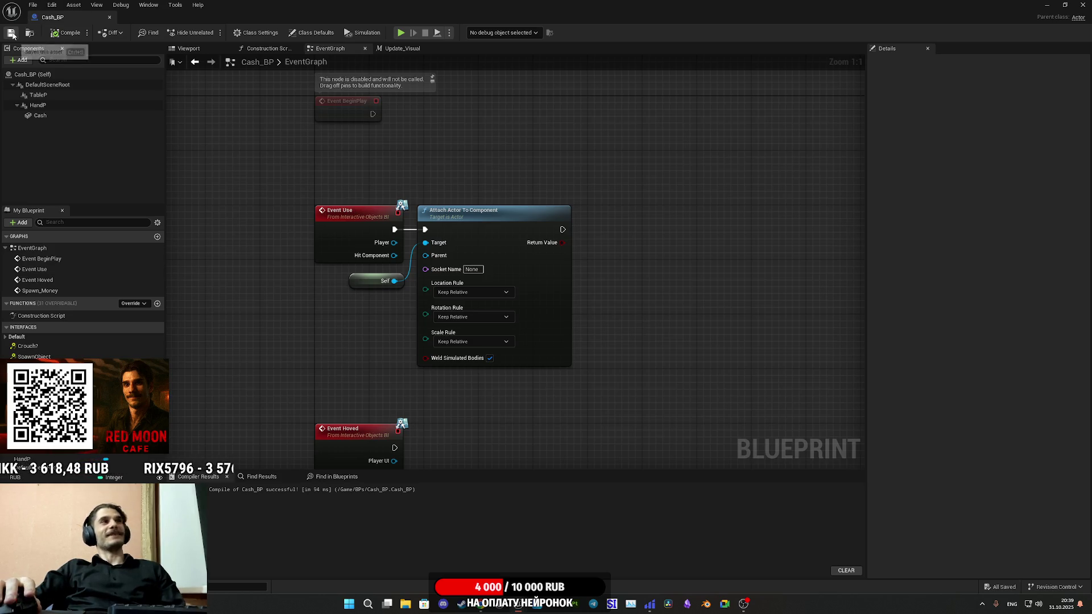
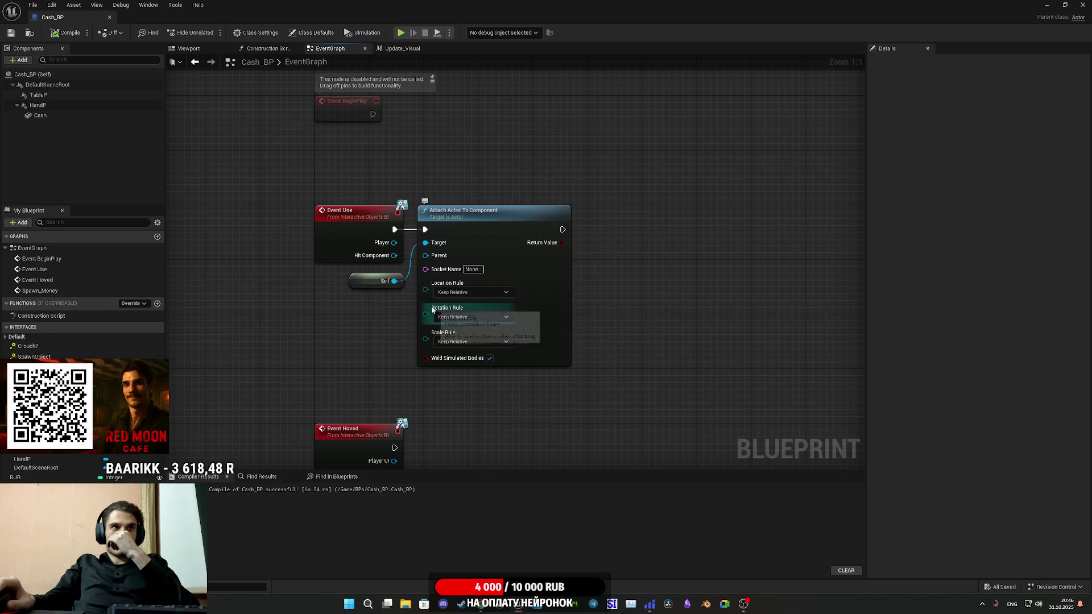
Restore and move the Cash_BP window aside, then open the ThirdPersonCharacter blueprint
{"action": "double_click", "coordinate": [646, 5]}
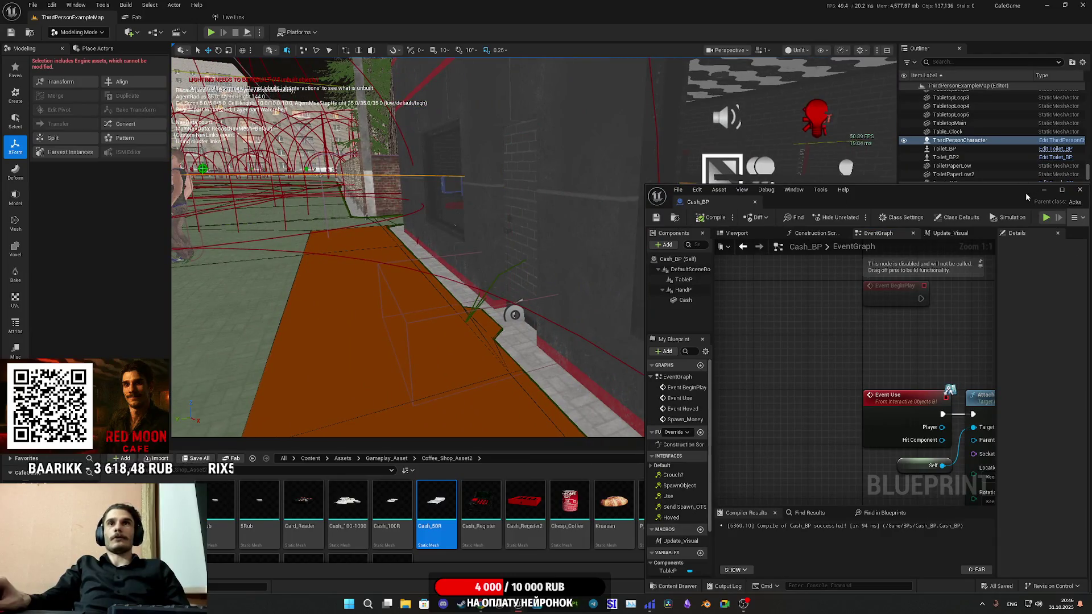
{"action": "left_click_drag", "start_coordinate": [1016, 196], "coordinate": [746, 236]}
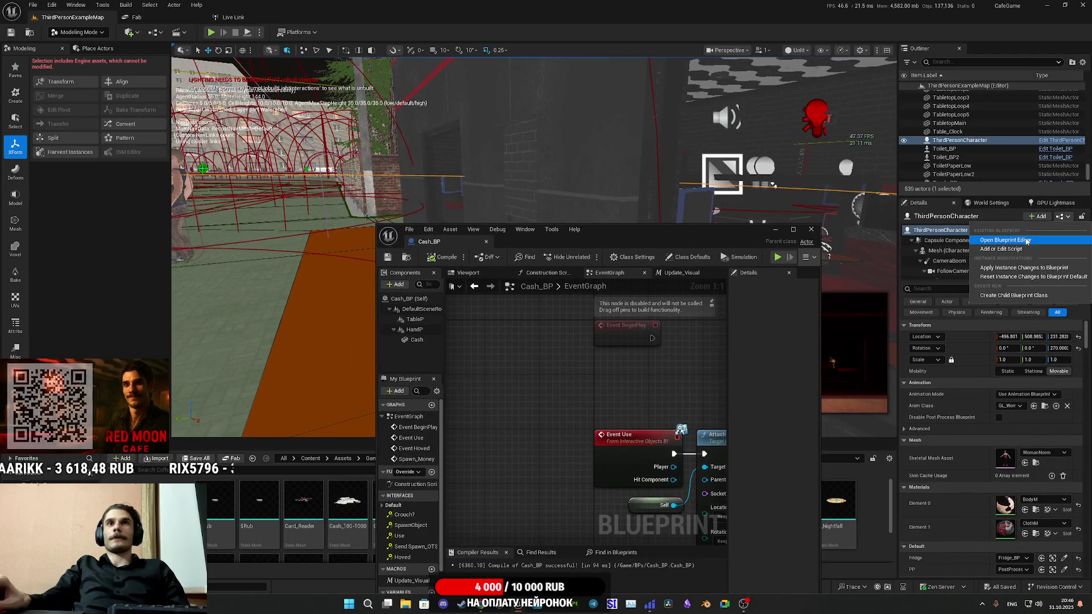
{"action": "key", "text": "ctrl+e"}
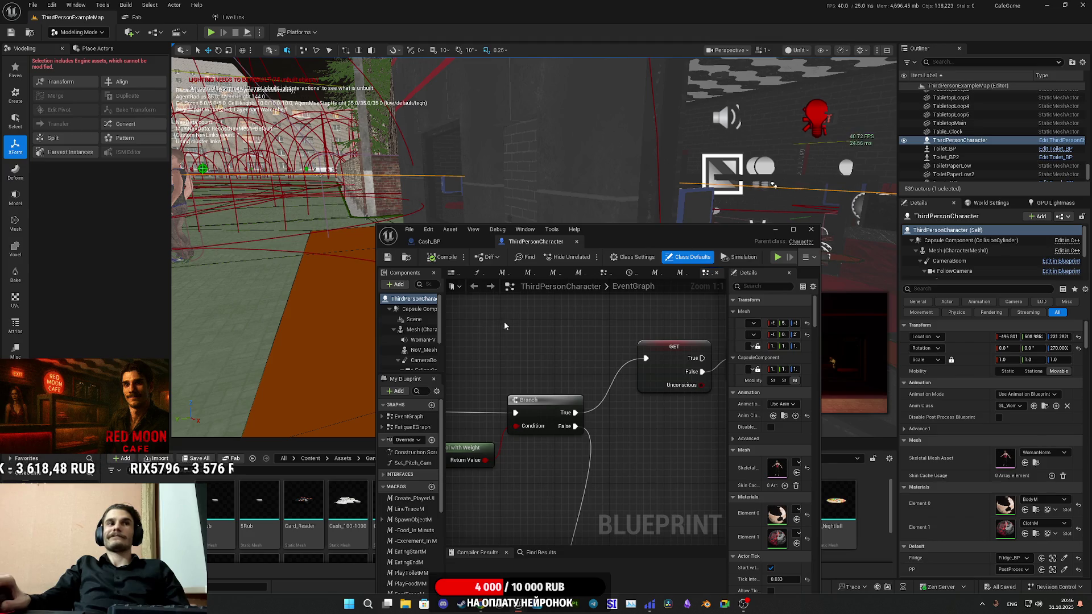
Browse to Content > BPs in the Content Browser and open Plate_BP
{"action": "left_click", "coordinate": [310, 458]}
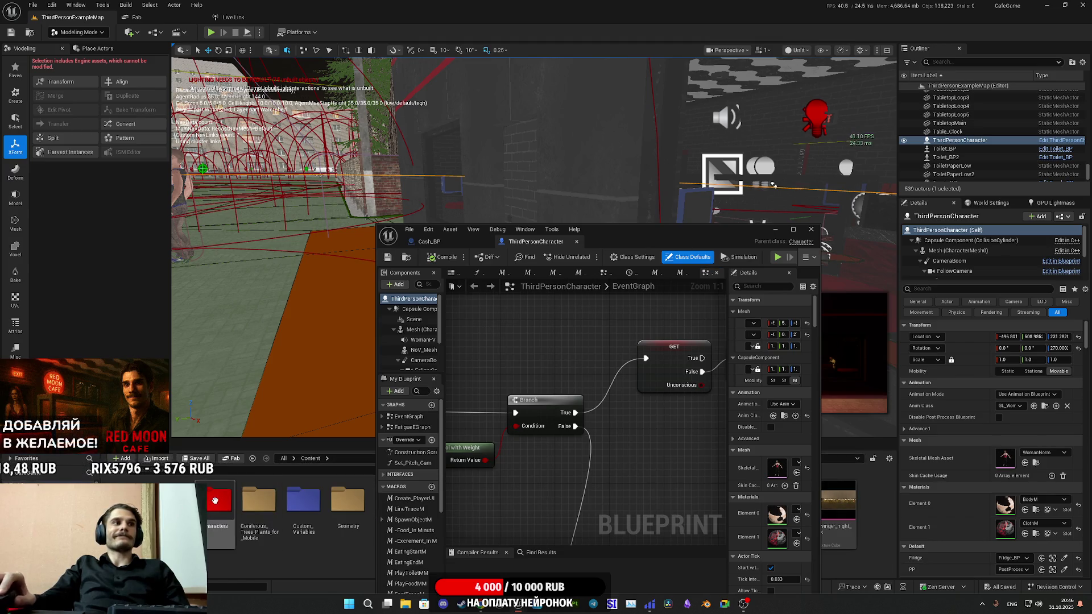
{"action": "double_click", "coordinate": [306, 509]}
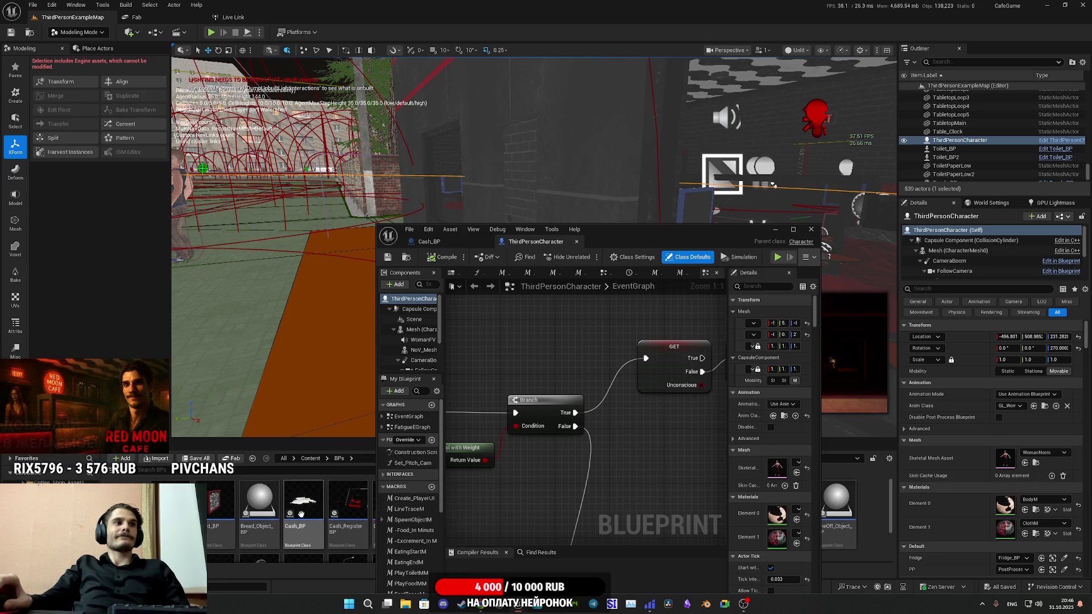
{"action": "scroll", "coordinate": [324, 523], "scroll_direction": "down", "scroll_amount": 2}
{"action": "left_click", "coordinate": [212, 516]}
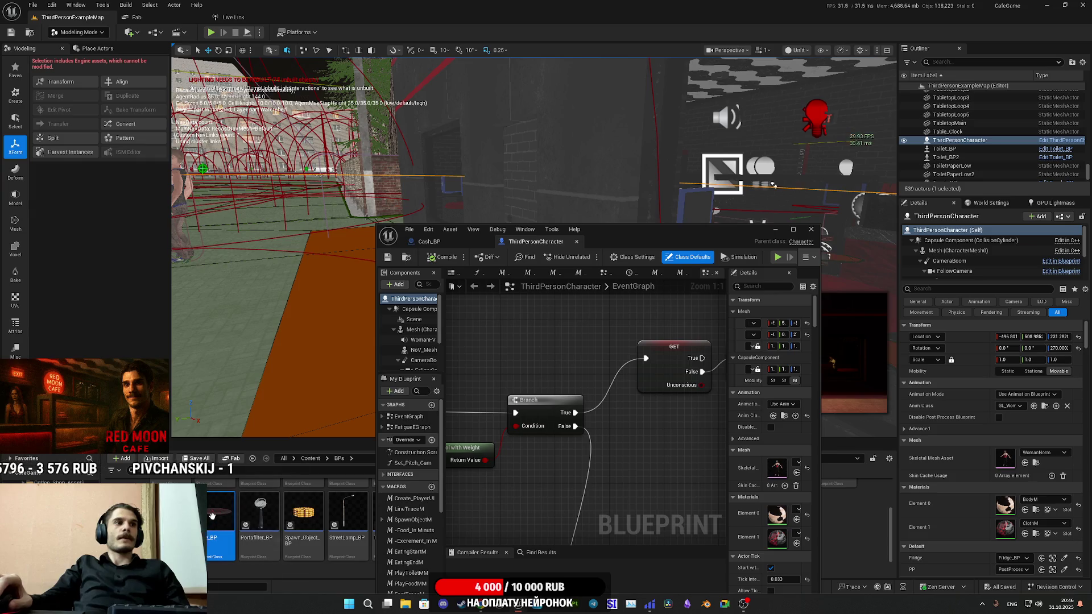
{"action": "scroll", "coordinate": [708, 339], "scroll_direction": "down", "scroll_amount": 4}
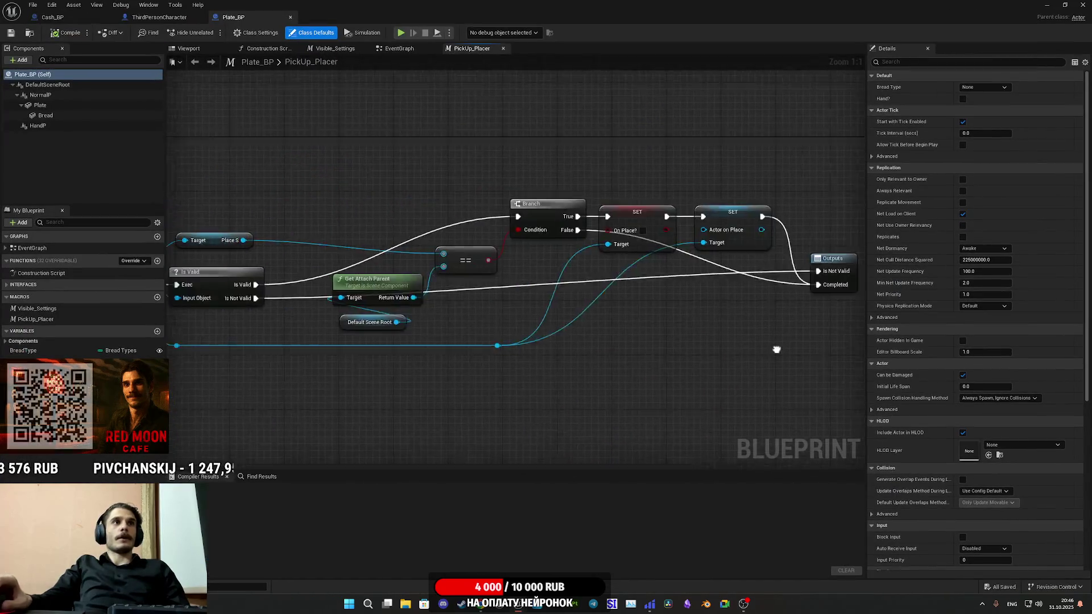
Inspect the Event Use pickup chain in Plate_BP's EventGraph, starting at Is Valid
{"action": "left_click", "coordinate": [396, 50]}
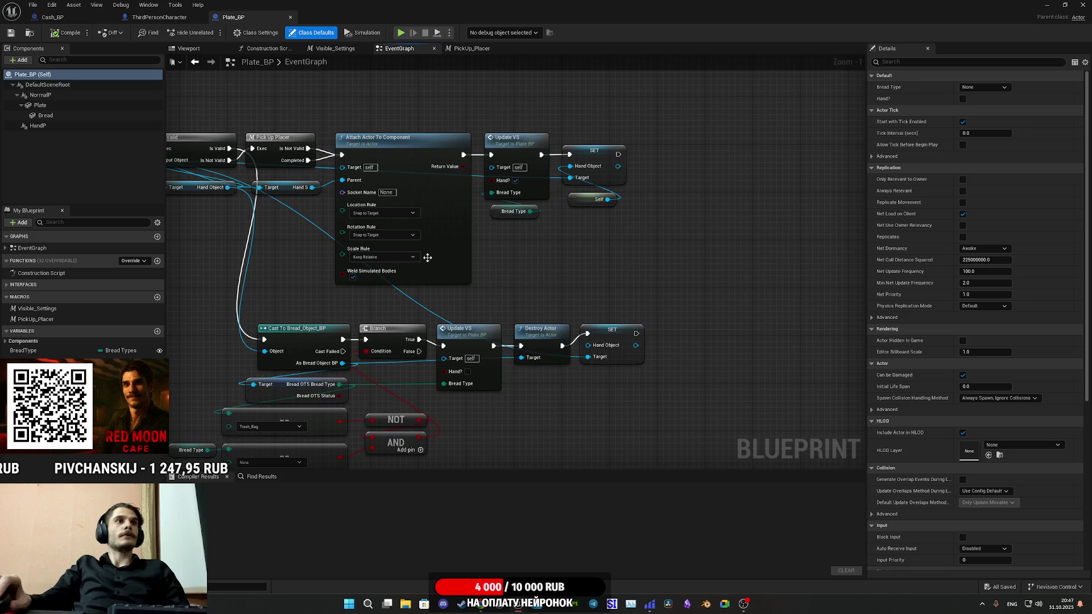
{"action": "scroll", "coordinate": [578, 170], "scroll_direction": "down", "scroll_amount": 4}
{"action": "scroll", "coordinate": [473, 259], "scroll_direction": "up", "scroll_amount": 4}
{"action": "mouse_move", "coordinate": [472, 259]}
{"action": "left_mouse_down"}
{"action": "mouse_move", "coordinate": [444, 266]}
{"action": "mouse_move", "coordinate": [293, 206]}
{"action": "left_mouse_up"}
{"action": "left_click", "coordinate": [483, 236]}
{"action": "mouse_move", "coordinate": [483, 240]}
{"action": "left_mouse_down"}
{"action": "mouse_move", "coordinate": [481, 214]}
{"action": "mouse_move", "coordinate": [480, 261]}
{"action": "mouse_move", "coordinate": [509, 320]}
{"action": "mouse_move", "coordinate": [512, 281]}
{"action": "left_mouse_up"}
{"action": "left_click", "coordinate": [488, 238]}
{"action": "left_click", "coordinate": [595, 207]}
{"action": "left_click_drag", "start_coordinate": [600, 210], "coordinate": [541, 117]}
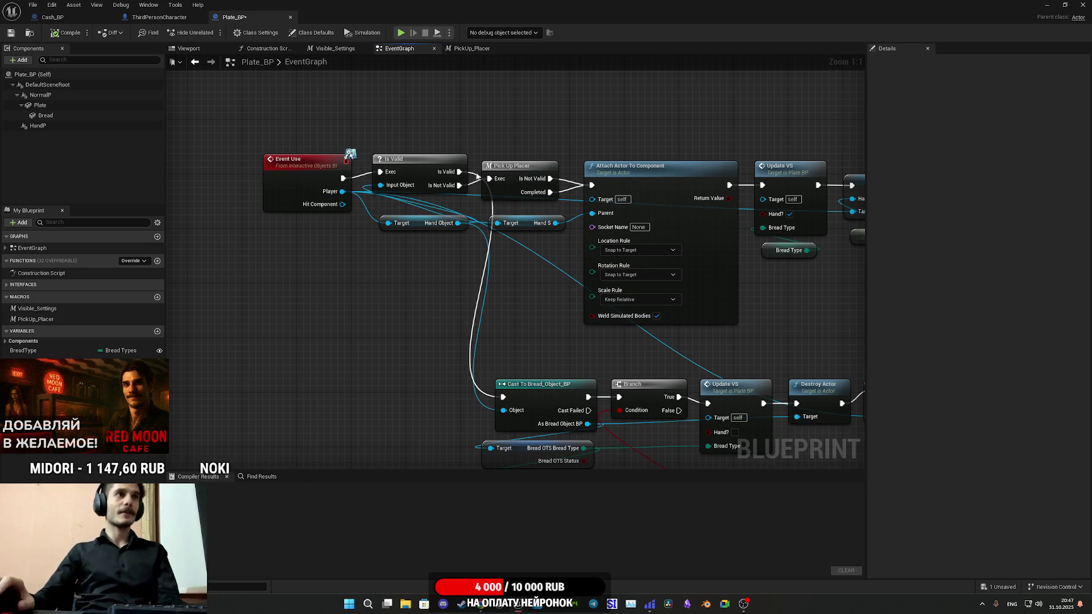
{"action": "mouse_move", "coordinate": [457, 243]}
{"action": "left_mouse_down"}
{"action": "mouse_move", "coordinate": [447, 247]}
{"action": "mouse_move", "coordinate": [552, 240]}
{"action": "left_mouse_up"}
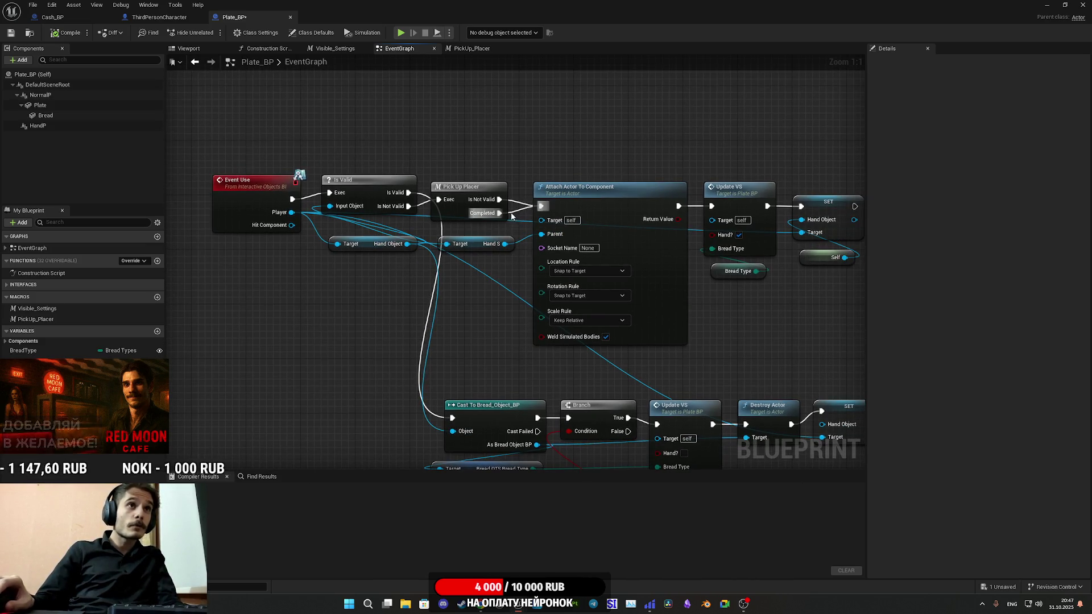
Open the PickUp_Placer macro graph and look over its Place S getter
{"action": "left_click", "coordinate": [477, 188]}
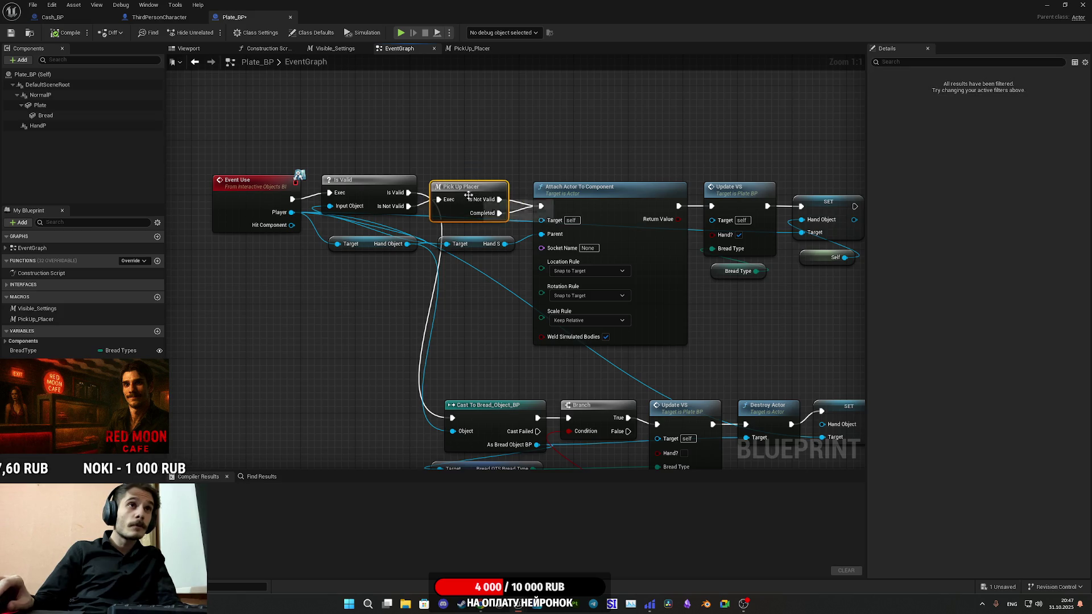
{"action": "double_click", "coordinate": [476, 189]}
{"action": "scroll", "coordinate": [546, 326], "scroll_direction": "up", "scroll_amount": 4}
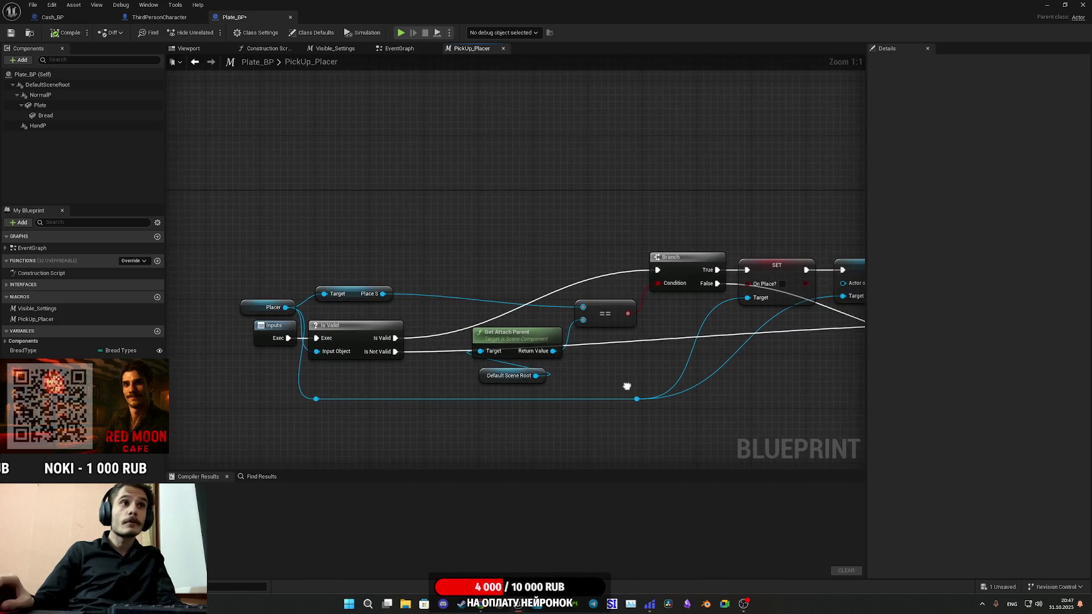
{"action": "left_click", "coordinate": [377, 298]}
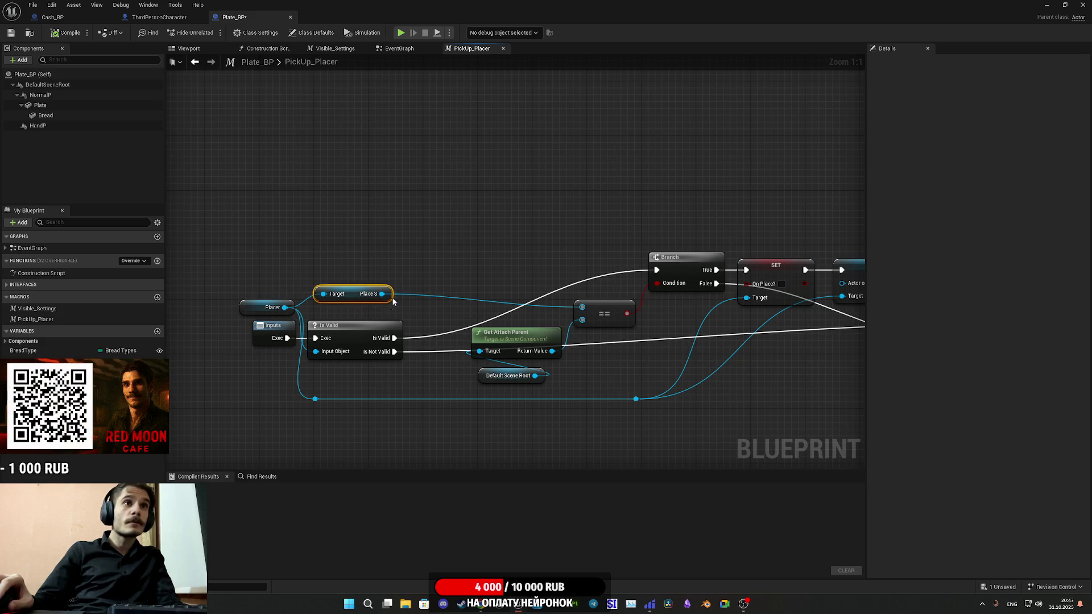
{"action": "left_click", "coordinate": [405, 302]}
{"action": "left_click_drag", "start_coordinate": [414, 302], "coordinate": [380, 303]}
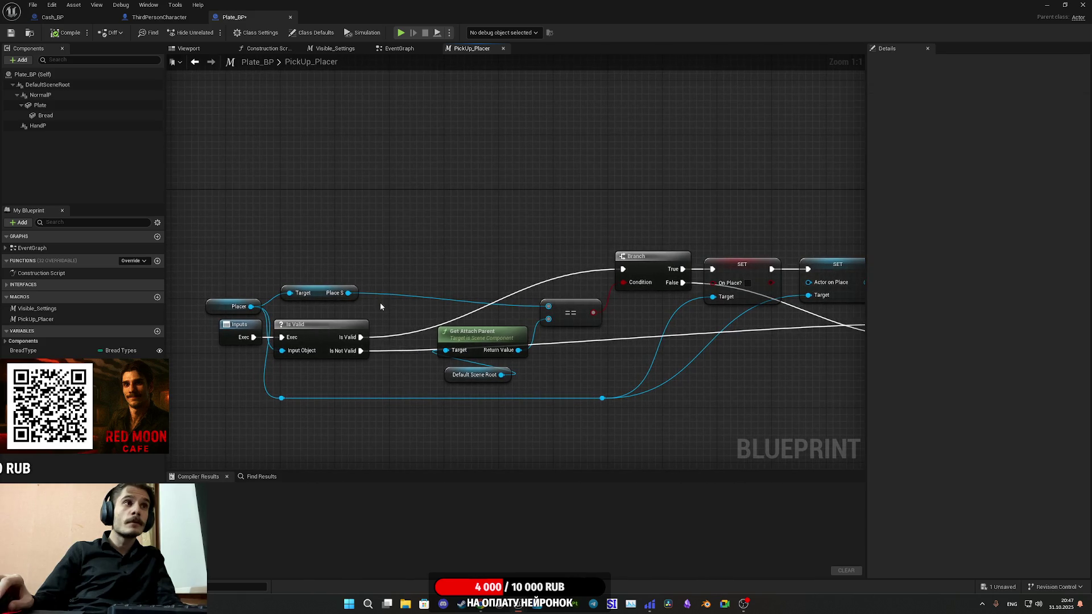
Select Is Valid, Hand Object, Hand S, Attach Actor To Component, SET and Self, then save Plate_BP
{"action": "left_click", "coordinate": [399, 49]}
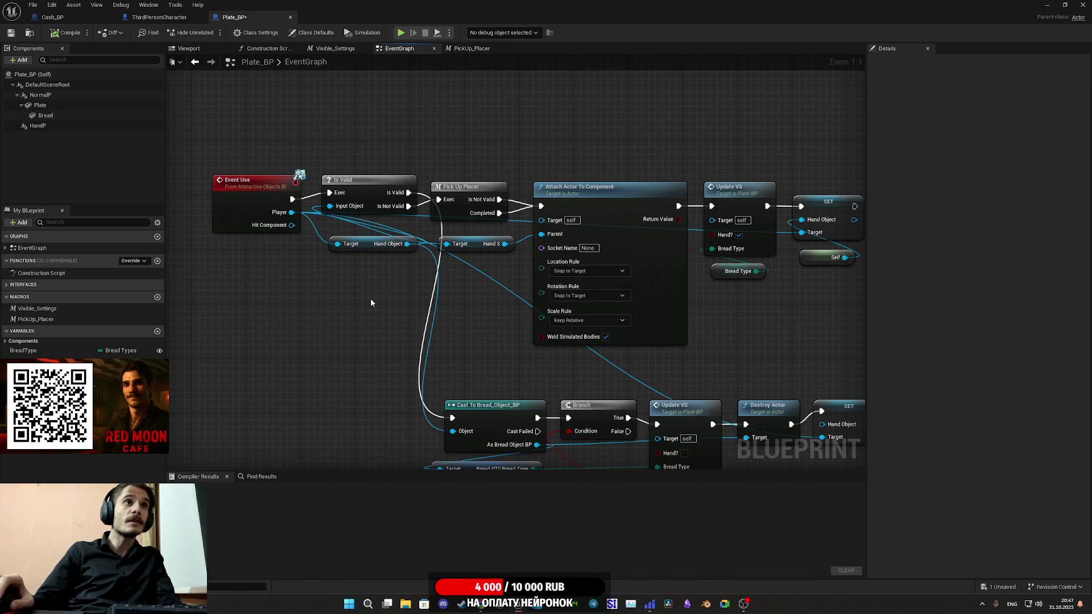
{"action": "left_click_drag", "start_coordinate": [361, 129], "coordinate": [389, 266]}
{"action": "left_click", "coordinate": [477, 243], "text": "ctrl"}
{"action": "left_click_drag", "start_coordinate": [489, 290], "coordinate": [413, 283]}
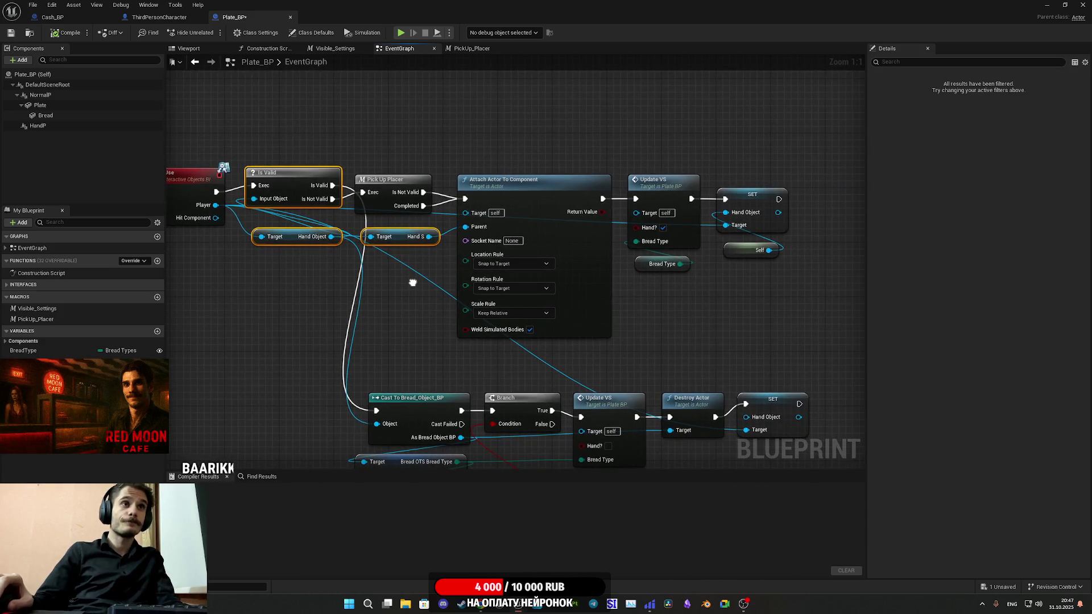
{"action": "left_click", "coordinate": [539, 203], "text": "ctrl"}
{"action": "mouse_move", "coordinate": [692, 278]}
{"action": "left_mouse_down"}
{"action": "mouse_move", "coordinate": [647, 258]}
{"action": "mouse_move", "coordinate": [746, 193]}
{"action": "left_mouse_up"}
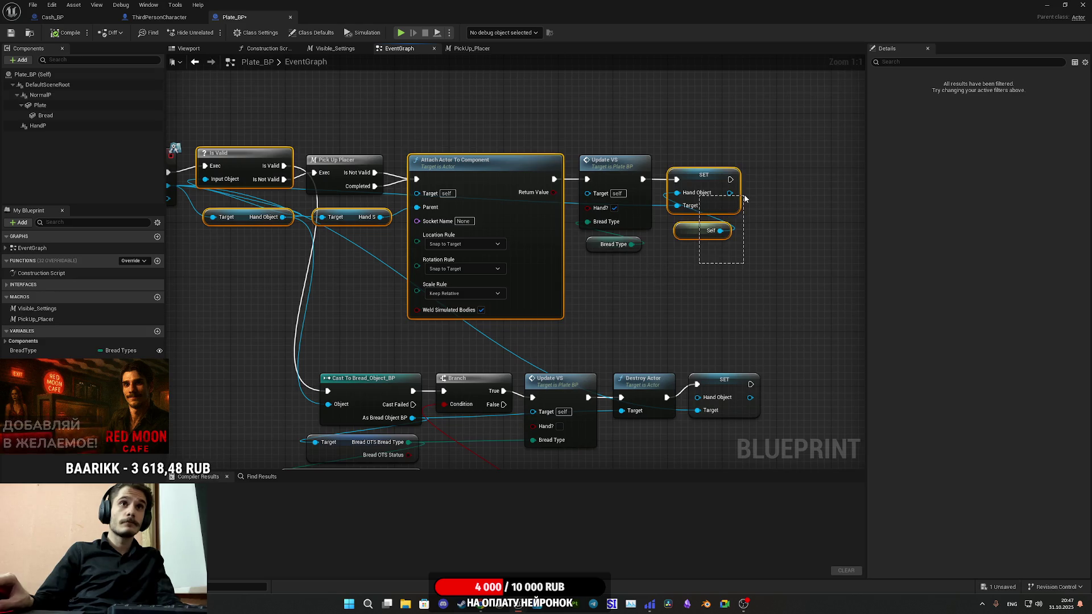
{"action": "mouse_move", "coordinate": [693, 283]}
{"action": "left_mouse_down"}
{"action": "mouse_move", "coordinate": [807, 166]}
{"action": "mouse_move", "coordinate": [749, 222]}
{"action": "mouse_move", "coordinate": [820, 231]}
{"action": "mouse_move", "coordinate": [809, 198]}
{"action": "mouse_move", "coordinate": [794, 237]}
{"action": "mouse_move", "coordinate": [766, 152]}
{"action": "left_mouse_up"}
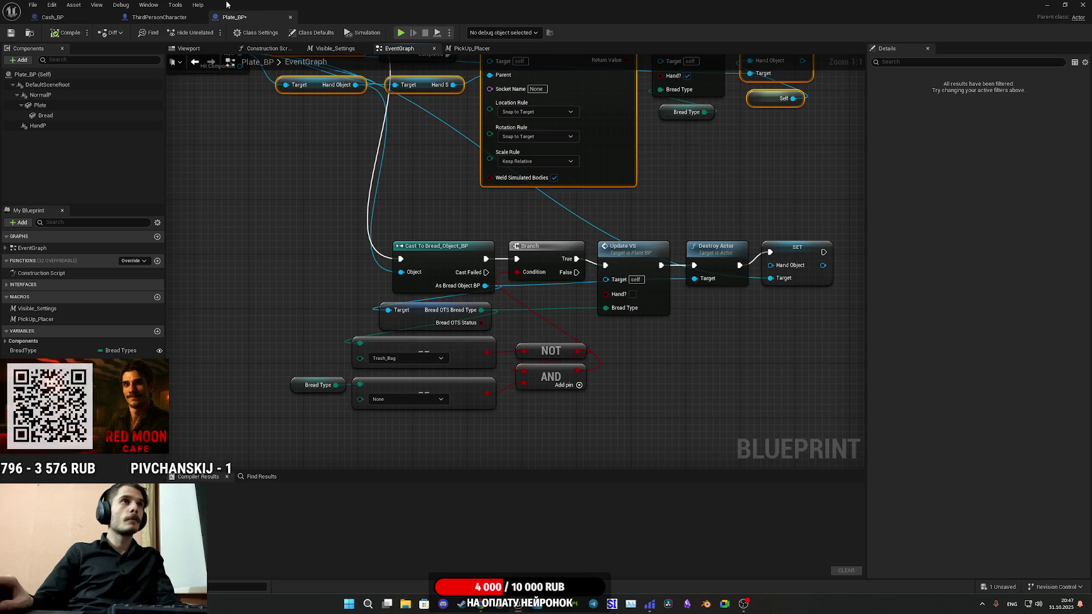
{"action": "left_click", "coordinate": [18, 32]}
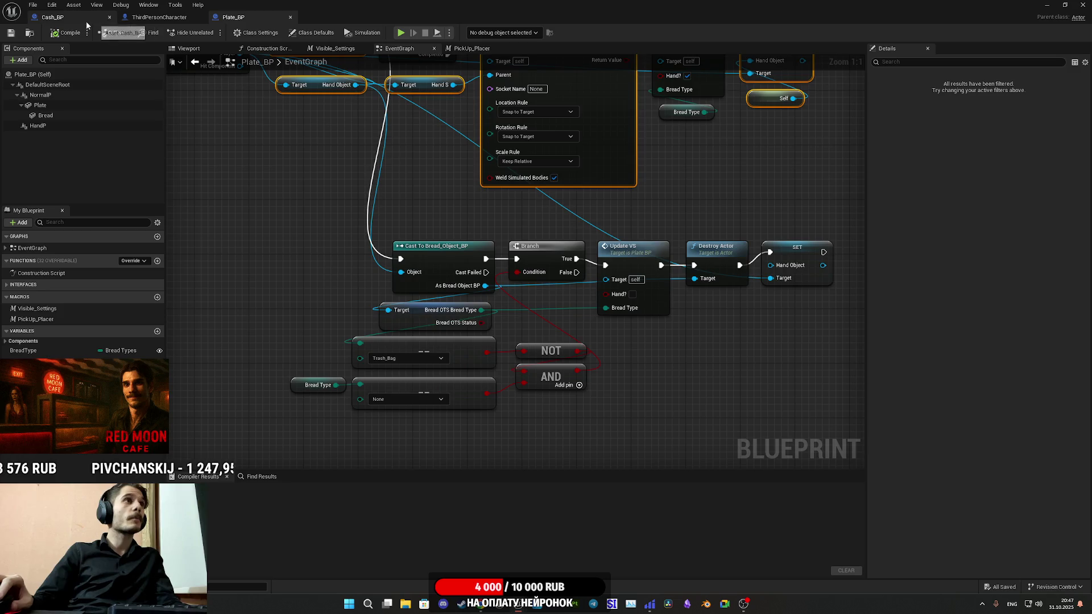
Paste the pickup nodes into Cash_BP and wire Event Use's Player into Hand Object's Target
{"action": "left_click", "coordinate": [57, 17]}
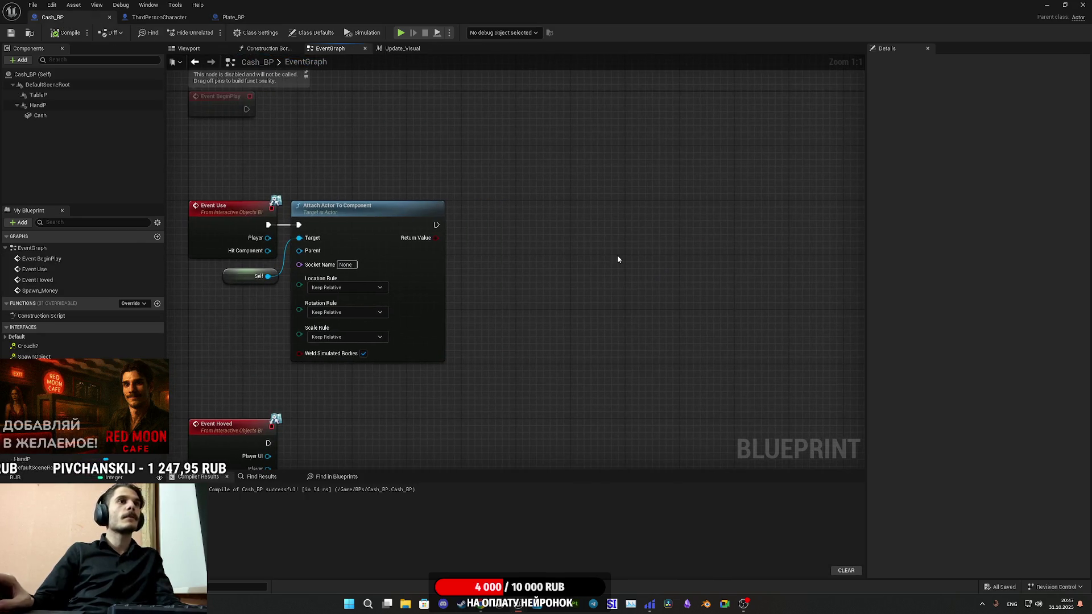
{"action": "key", "text": "ctrl+v"}
{"action": "left_click_drag", "start_coordinate": [575, 281], "coordinate": [657, 287]}
{"action": "left_click", "coordinate": [558, 308]}
{"action": "mouse_move", "coordinate": [506, 294]}
{"action": "left_mouse_down"}
{"action": "mouse_move", "coordinate": [341, 264]}
{"action": "mouse_move", "coordinate": [268, 237]}
{"action": "left_mouse_up"}
{"action": "left_click_drag", "start_coordinate": [567, 290], "coordinate": [703, 266]}
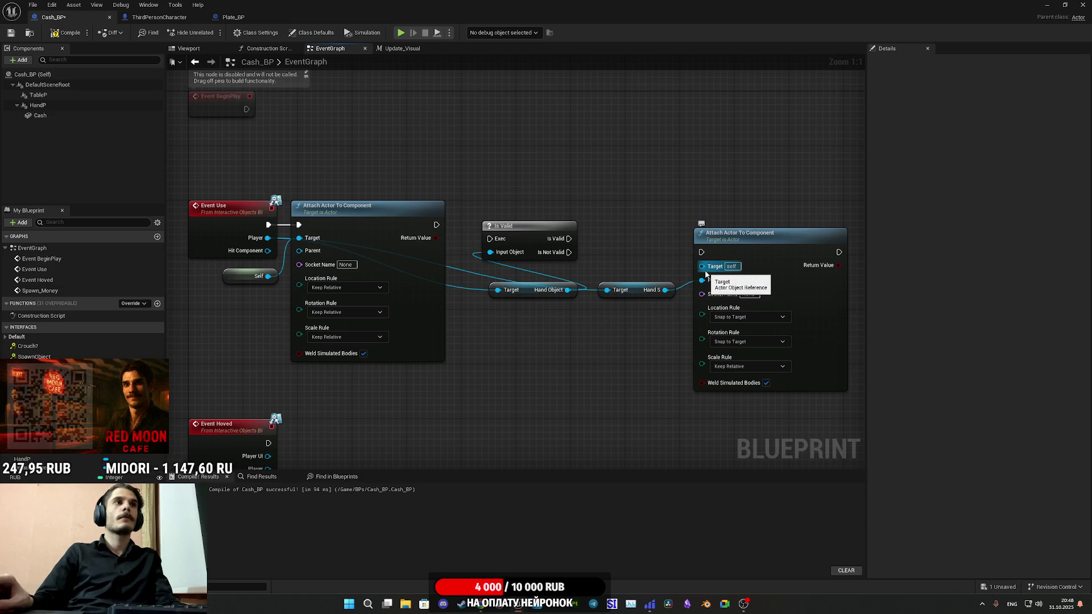
Compare against Plate_BP's pickup chain and ThirdPersonCharacter before returning to Cash_BP
{"action": "left_click", "coordinate": [233, 18]}
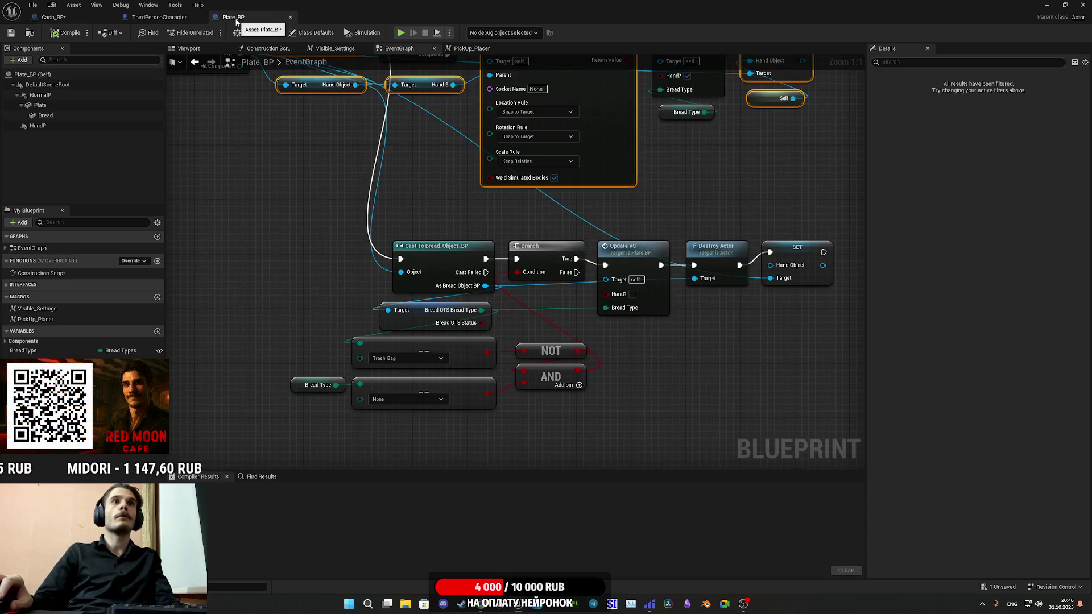
{"action": "left_click_drag", "start_coordinate": [712, 121], "coordinate": [706, 207]}
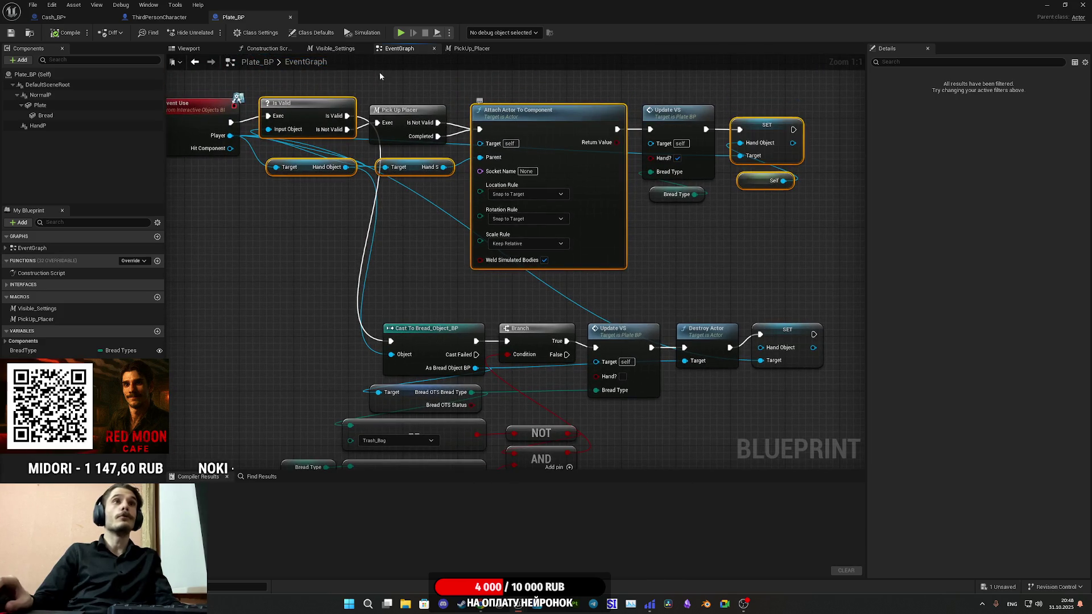
{"action": "left_click", "coordinate": [159, 17]}
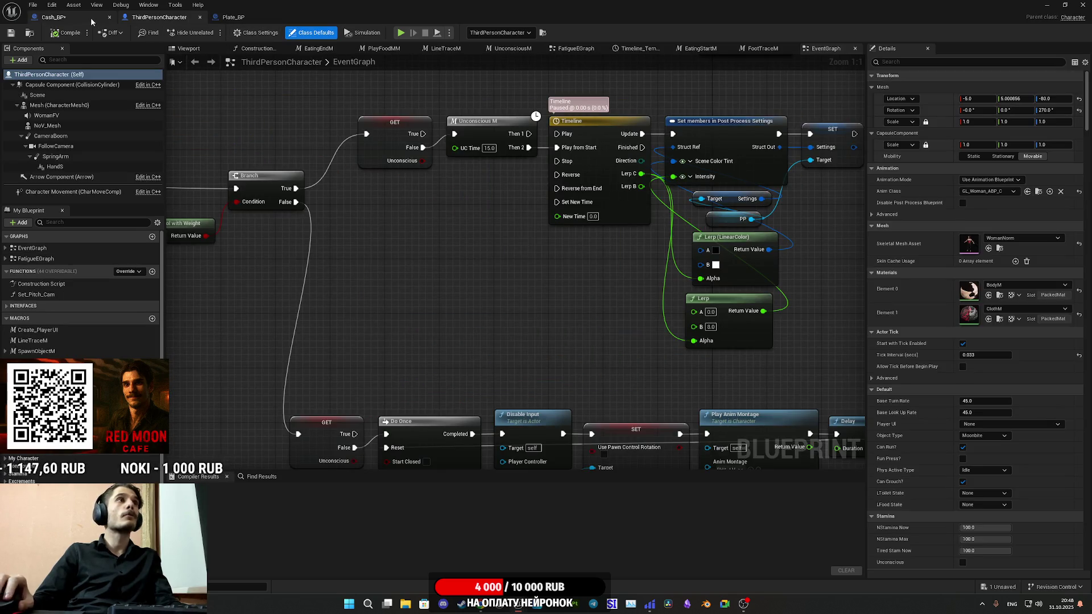
{"action": "left_click", "coordinate": [90, 17]}
Wire SET's Hand Object into the Attach node's Target and Event Use's execution into Is Valid
{"action": "mouse_move", "coordinate": [246, 176]}
{"action": "left_mouse_down"}
{"action": "mouse_move", "coordinate": [579, 275]}
{"action": "mouse_move", "coordinate": [677, 285]}
{"action": "left_mouse_up"}
{"action": "mouse_move", "coordinate": [712, 245]}
{"action": "left_mouse_down"}
{"action": "mouse_move", "coordinate": [120, 294]}
{"action": "mouse_move", "coordinate": [295, 245]}
{"action": "mouse_move", "coordinate": [317, 219]}
{"action": "left_mouse_up"}
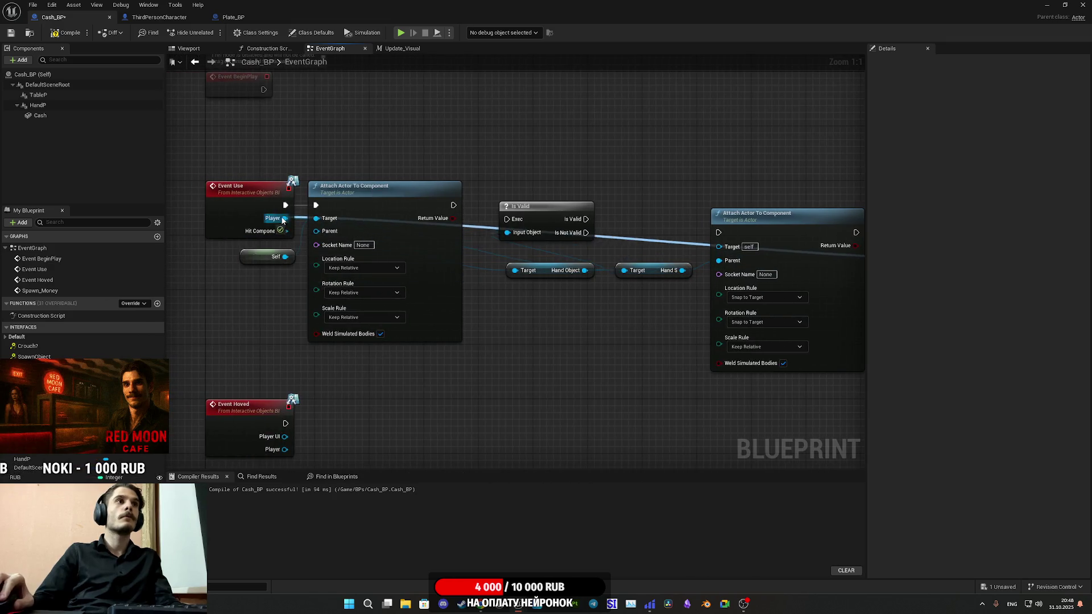
{"action": "left_click_drag", "start_coordinate": [540, 329], "coordinate": [378, 329]}
{"action": "left_click_drag", "start_coordinate": [352, 231], "coordinate": [533, 246]}
{"action": "left_click_drag", "start_coordinate": [298, 285], "coordinate": [232, 280]}
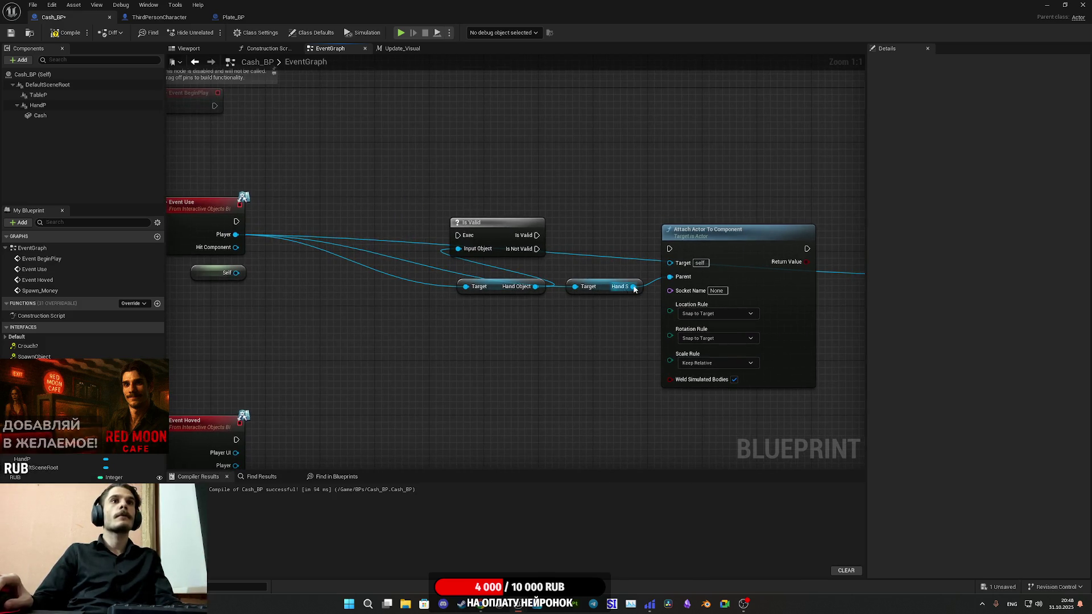
{"action": "mouse_move", "coordinate": [669, 277]}
{"action": "left_mouse_down"}
{"action": "mouse_move", "coordinate": [349, 258]}
{"action": "mouse_move", "coordinate": [235, 273]}
{"action": "left_mouse_up"}
{"action": "mouse_move", "coordinate": [457, 235]}
{"action": "left_mouse_down"}
{"action": "mouse_move", "coordinate": [236, 273]}
{"action": "mouse_move", "coordinate": [236, 222]}
{"action": "left_mouse_up"}
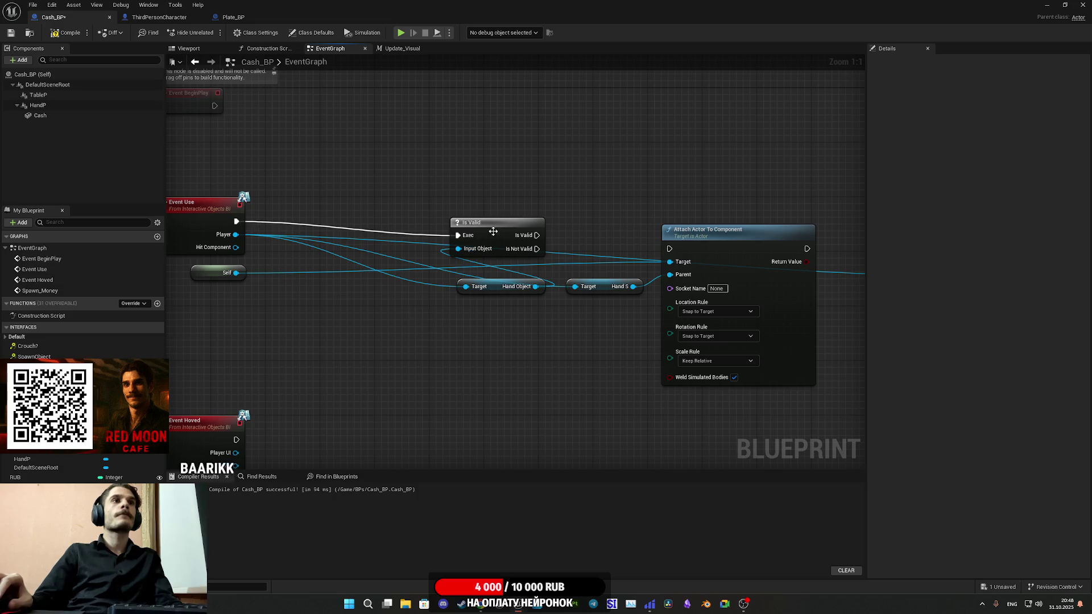
Rearrange Is Valid, the Hand getters and Attach Actor To Component closer to Event Use
{"action": "left_click_drag", "start_coordinate": [517, 326], "coordinate": [641, 219]}
{"action": "left_click_drag", "start_coordinate": [495, 234], "coordinate": [310, 221]}
{"action": "left_click", "coordinate": [309, 249]}
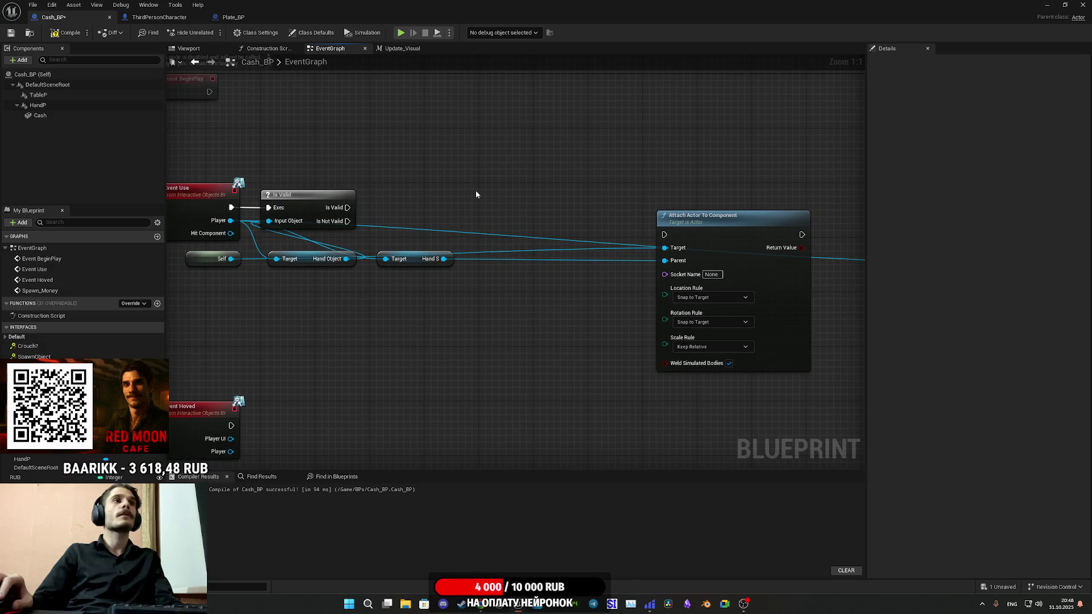
{"action": "left_click_drag", "start_coordinate": [415, 260], "coordinate": [408, 260]}
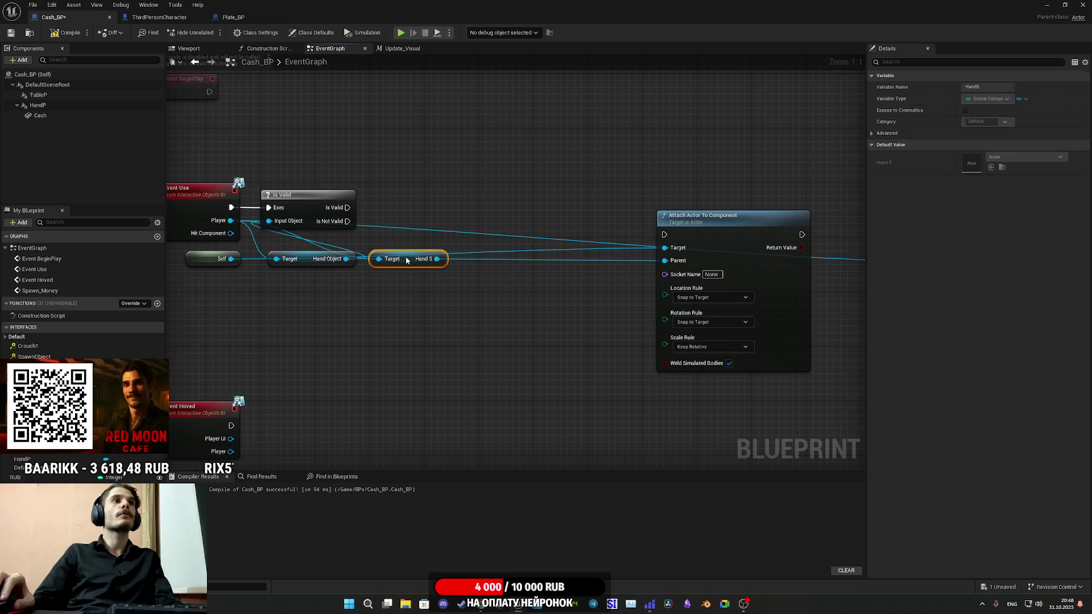
{"action": "mouse_move", "coordinate": [303, 209]}
{"action": "left_mouse_down"}
{"action": "mouse_move", "coordinate": [349, 181]}
{"action": "mouse_move", "coordinate": [307, 206]}
{"action": "mouse_move", "coordinate": [664, 234]}
{"action": "left_mouse_up"}
{"action": "left_click_drag", "start_coordinate": [502, 270], "coordinate": [465, 272]}
{"action": "left_click_drag", "start_coordinate": [603, 244], "coordinate": [408, 226]}
Position the SET and Self nodes, then open the Update_Visual graph
{"action": "left_click_drag", "start_coordinate": [509, 205], "coordinate": [545, 173]}
{"action": "left_click_drag", "start_coordinate": [691, 304], "coordinate": [788, 216]}
{"action": "mouse_move", "coordinate": [719, 229]}
{"action": "left_mouse_down"}
{"action": "mouse_move", "coordinate": [434, 227]}
{"action": "mouse_move", "coordinate": [509, 226]}
{"action": "left_mouse_up"}
{"action": "left_click", "coordinate": [470, 323]}
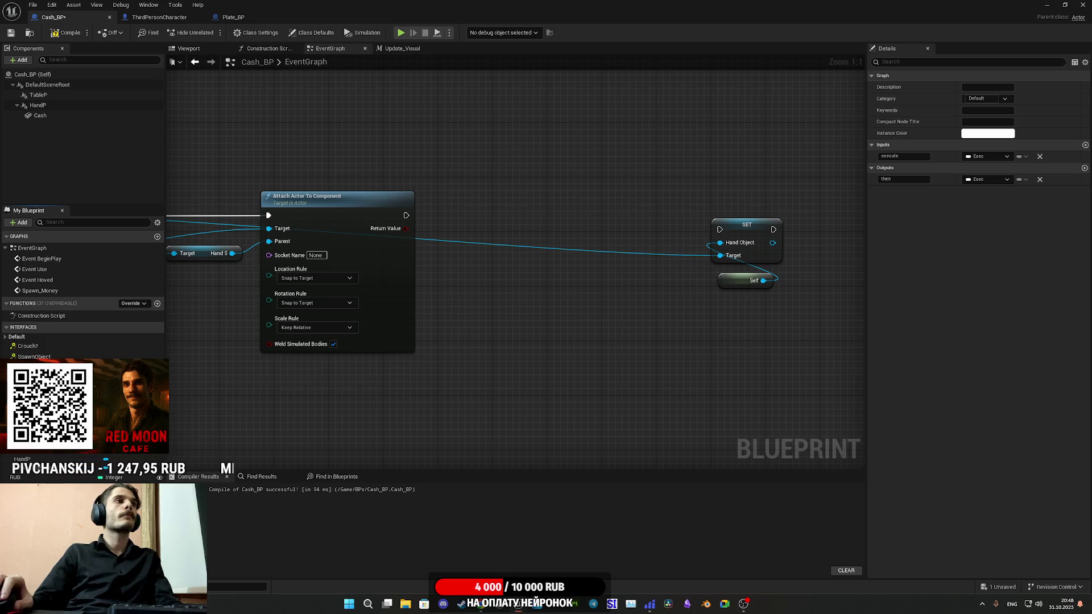
{"action": "left_click", "coordinate": [402, 48]}
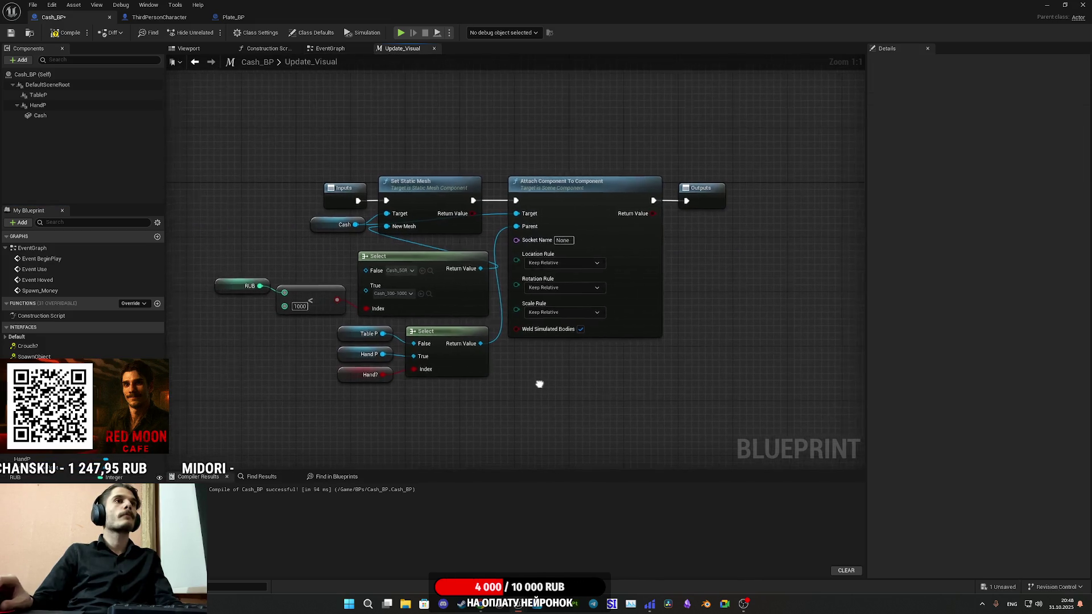
Shift Update_Visual's Inputs node left and up, clear of Set Static Mesh
{"action": "left_click_drag", "start_coordinate": [528, 222], "coordinate": [324, 194]}
{"action": "left_click", "coordinate": [352, 239]}
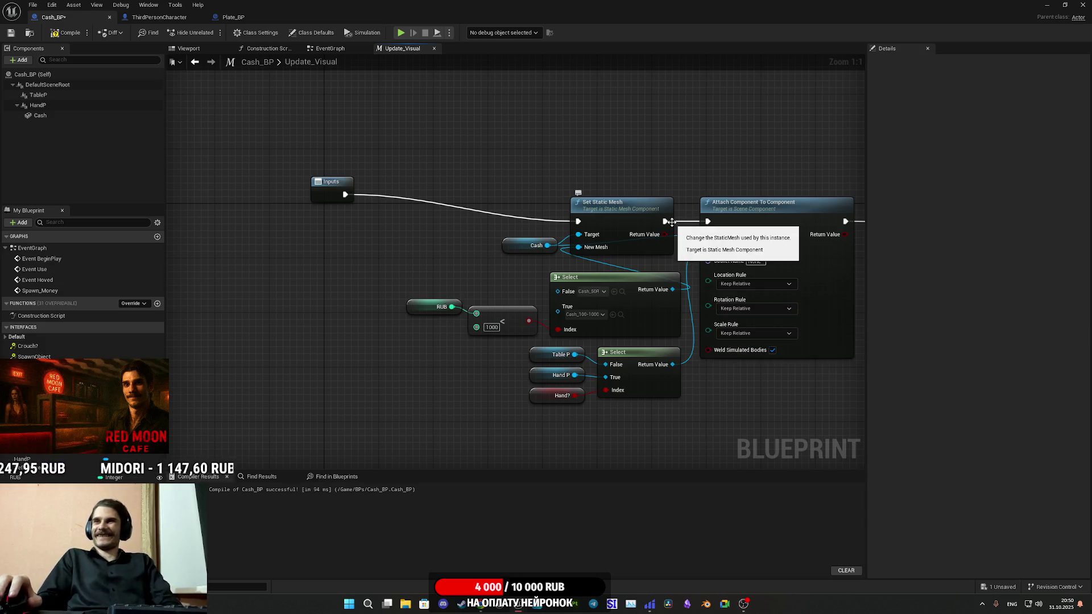
Reposition the Inputs node in Update_Visual, then compile and save Cash_BP
{"action": "left_click_drag", "start_coordinate": [562, 185], "coordinate": [520, 193]}
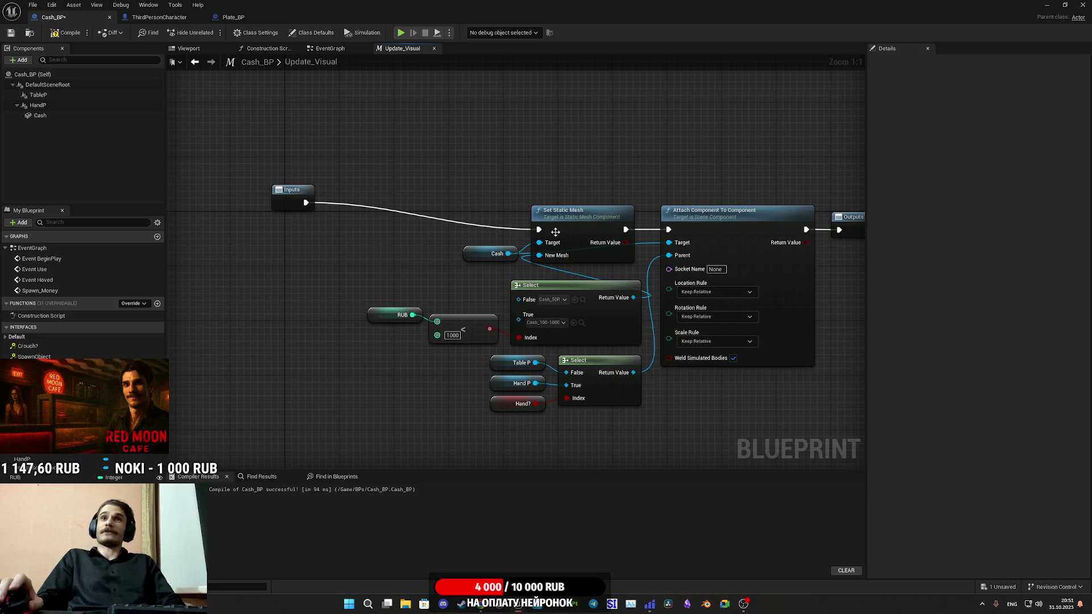
{"action": "left_click_drag", "start_coordinate": [548, 185], "coordinate": [652, 213]}
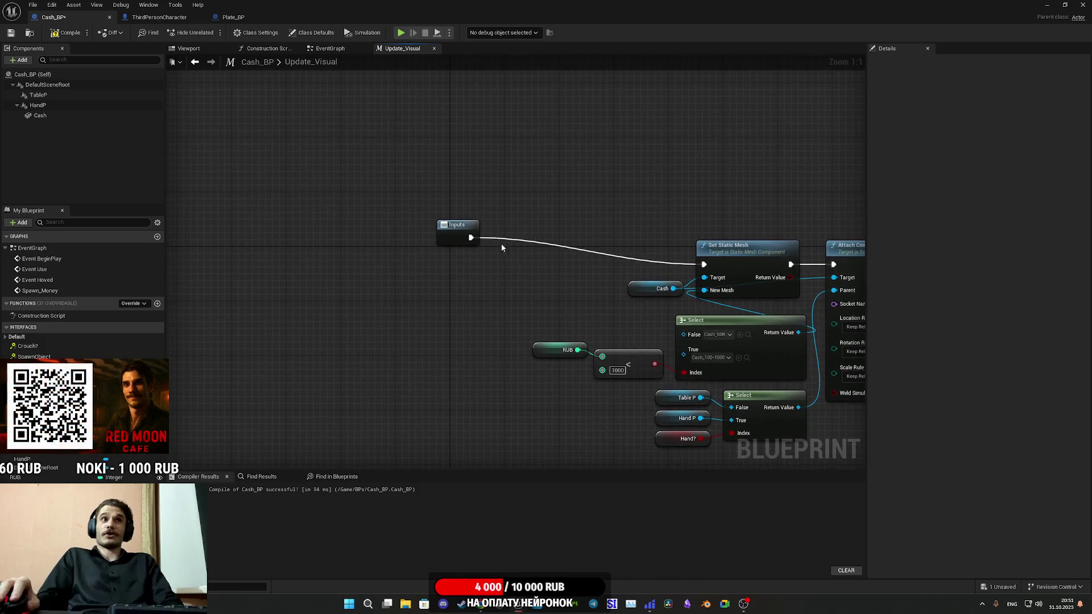
{"action": "left_click_drag", "start_coordinate": [459, 233], "coordinate": [441, 223]}
{"action": "left_click", "coordinate": [482, 283]}
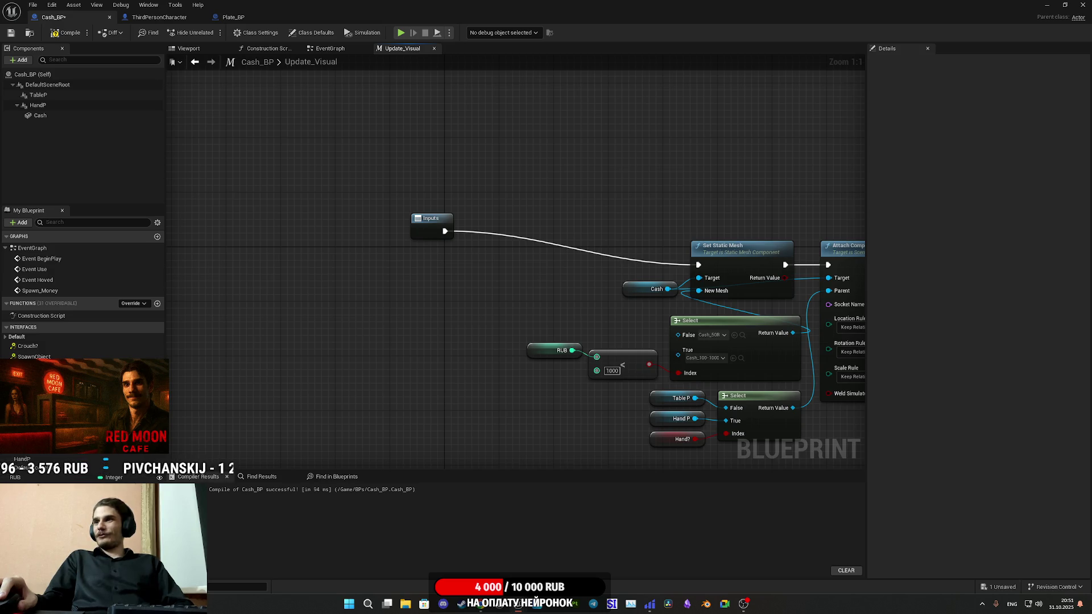
{"action": "left_click_drag", "start_coordinate": [678, 201], "coordinate": [620, 193]}
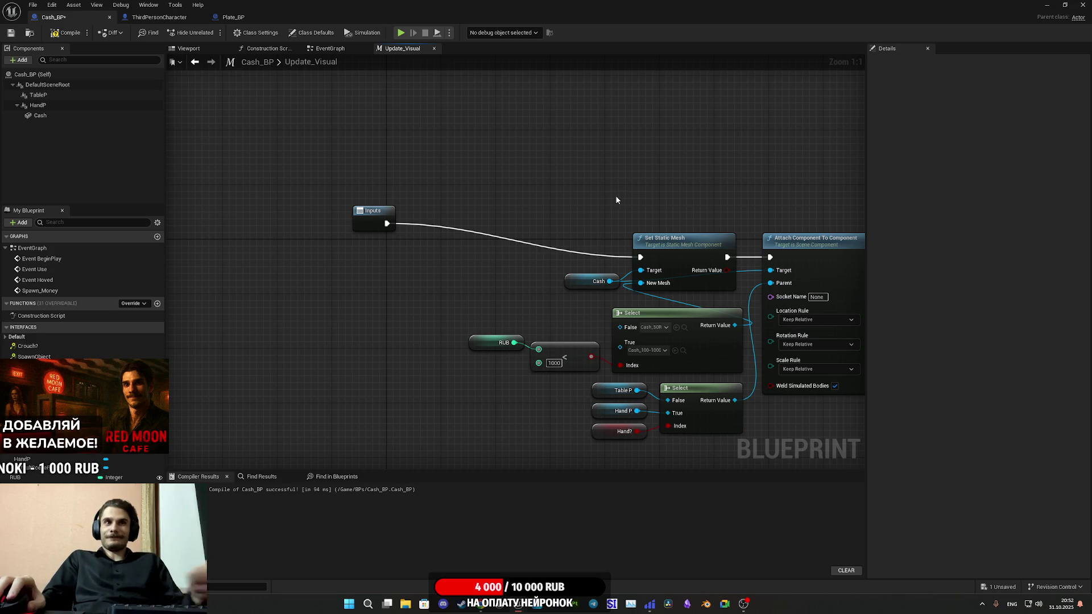
{"action": "left_click", "coordinate": [67, 32]}
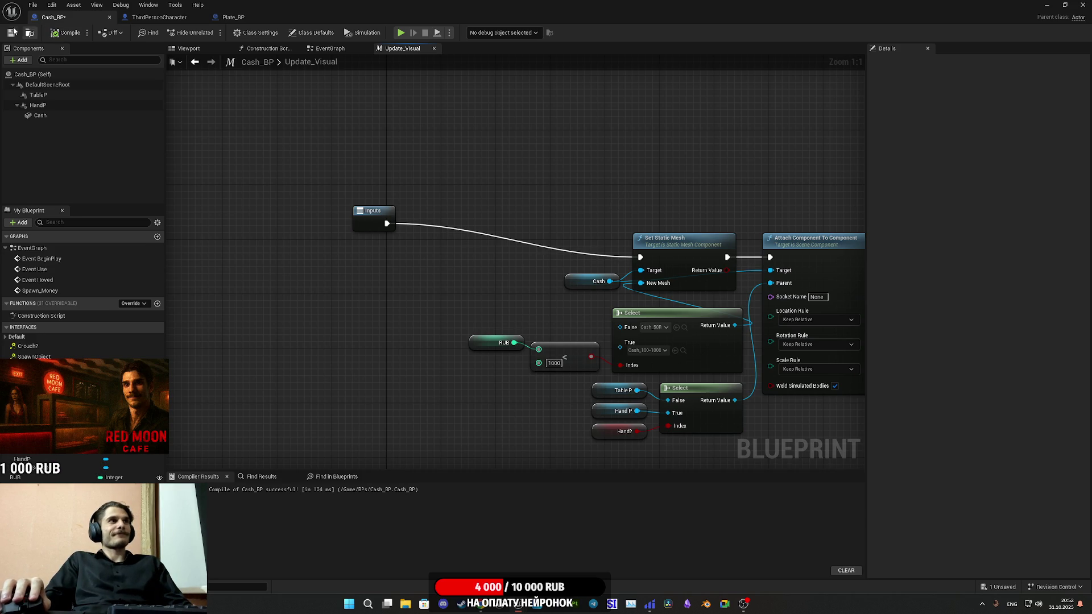
{"action": "left_click", "coordinate": [10, 32]}
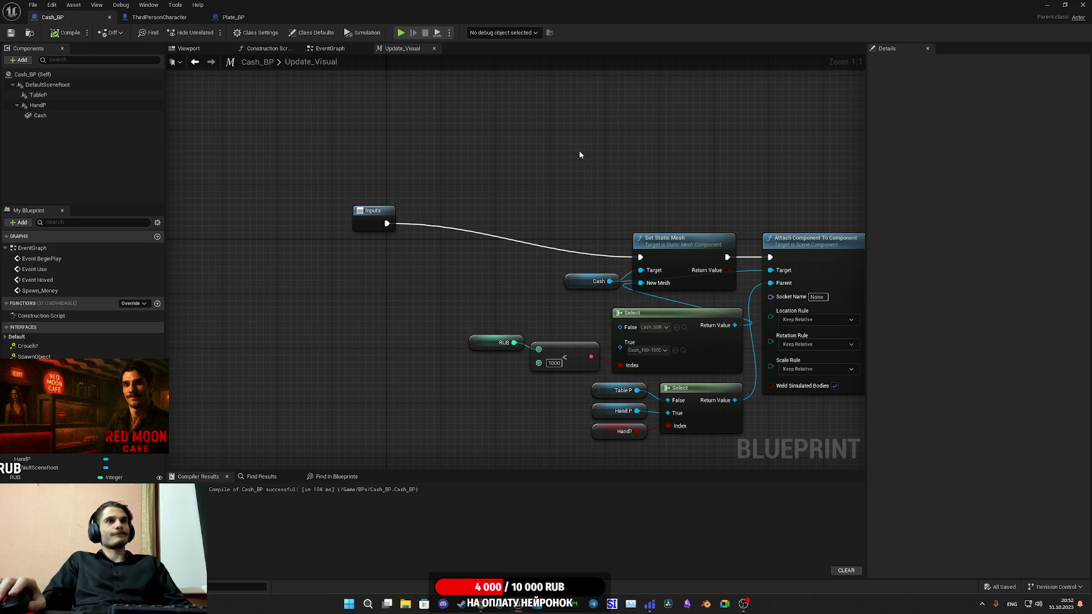
{"action": "left_click_drag", "start_coordinate": [588, 151], "coordinate": [517, 153]}
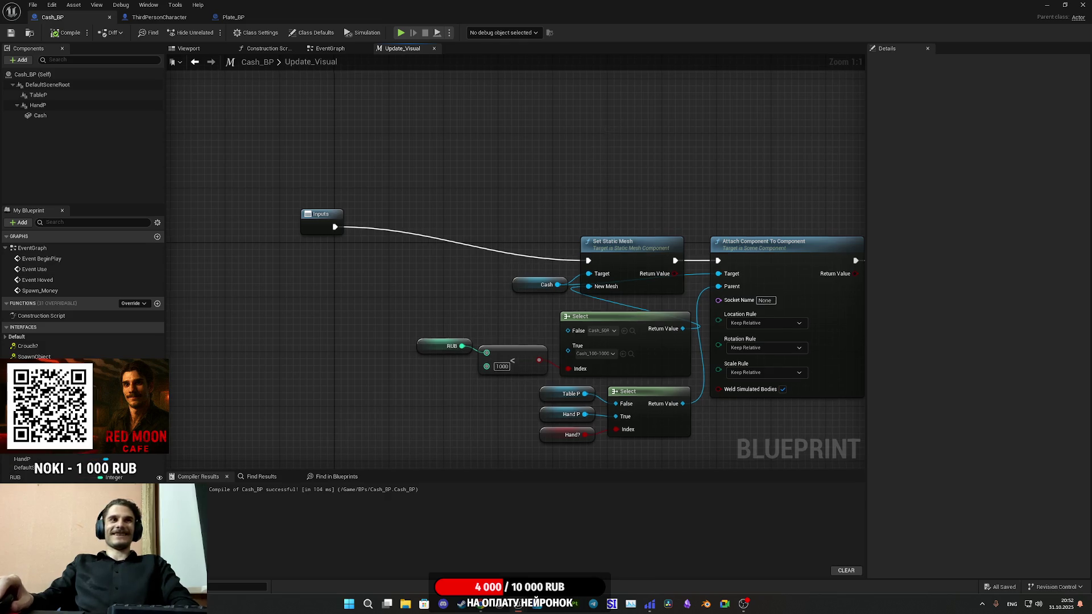
Insert a SET Hand? node on the exec wire right after Inputs
{"action": "left_click_drag", "start_coordinate": [608, 126], "coordinate": [491, 116]}
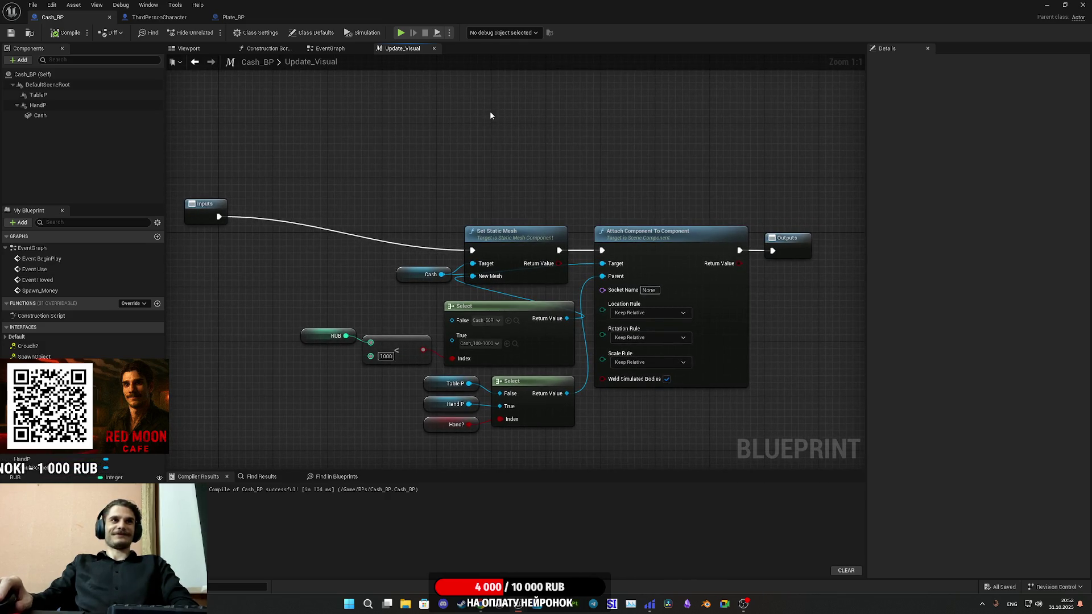
{"action": "mouse_move", "coordinate": [23, 477]}
{"action": "left_mouse_down"}
{"action": "mouse_move", "coordinate": [227, 231]}
{"action": "mouse_move", "coordinate": [220, 220]}
{"action": "mouse_move", "coordinate": [237, 275]}
{"action": "left_mouse_up"}
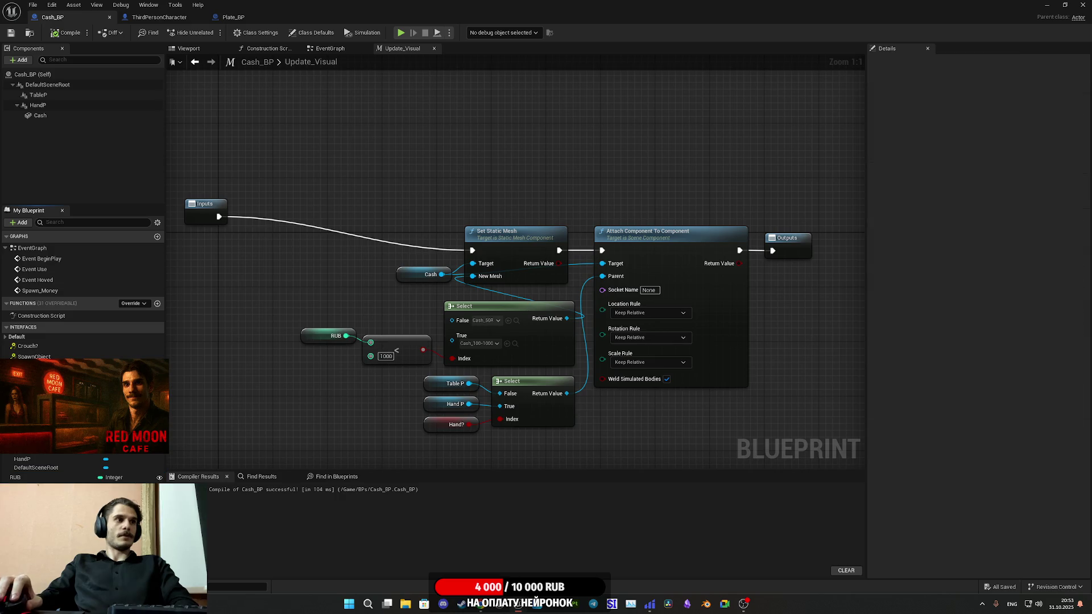
{"action": "left_click_drag", "start_coordinate": [264, 365], "coordinate": [391, 356]}
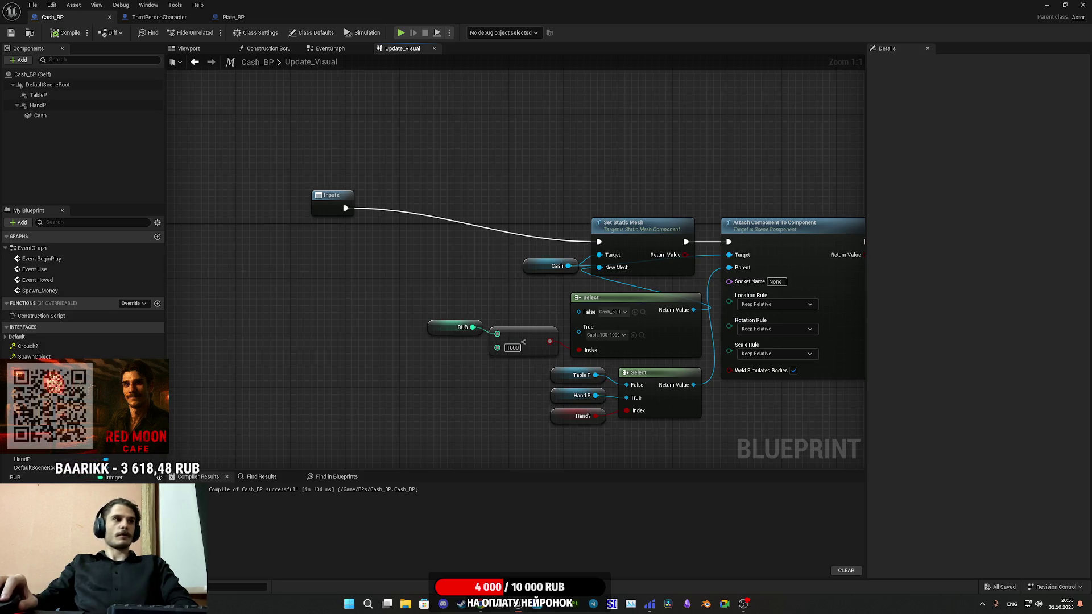
{"action": "mouse_move", "coordinate": [23, 468]}
{"action": "left_mouse_down"}
{"action": "mouse_move", "coordinate": [418, 211]}
{"action": "mouse_move", "coordinate": [336, 215]}
{"action": "left_mouse_up"}
Add a Hand? input to Update_Visual from the SET node's pin, then compile and save
{"action": "left_click_drag", "start_coordinate": [333, 203], "coordinate": [373, 203]}
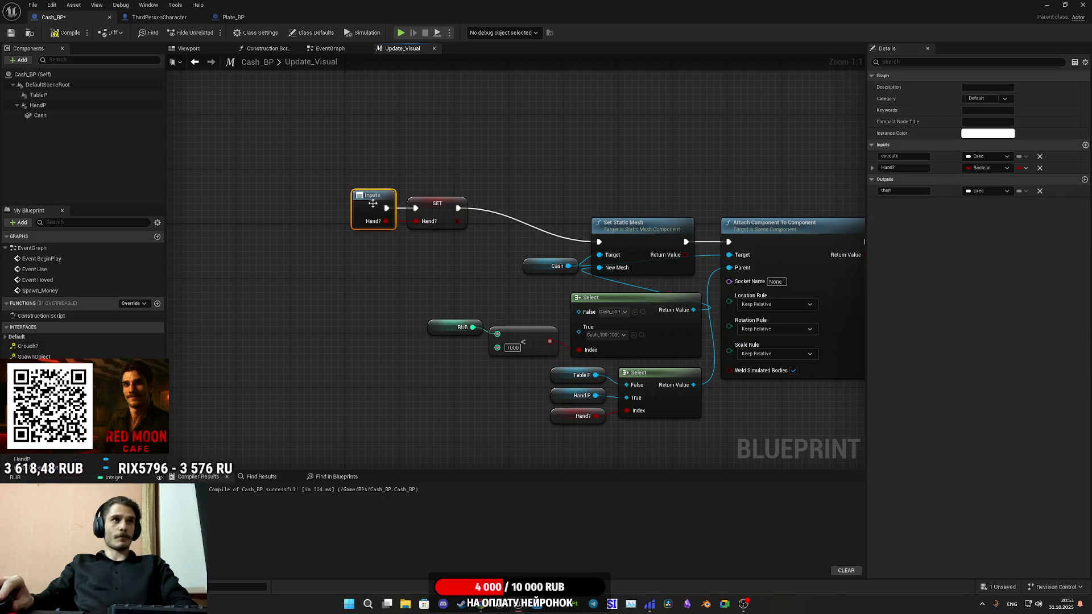
{"action": "mouse_move", "coordinate": [435, 244]}
{"action": "left_mouse_down"}
{"action": "mouse_move", "coordinate": [387, 207]}
{"action": "mouse_move", "coordinate": [528, 245]}
{"action": "mouse_move", "coordinate": [549, 238]}
{"action": "left_mouse_up"}
{"action": "left_click", "coordinate": [341, 170]}
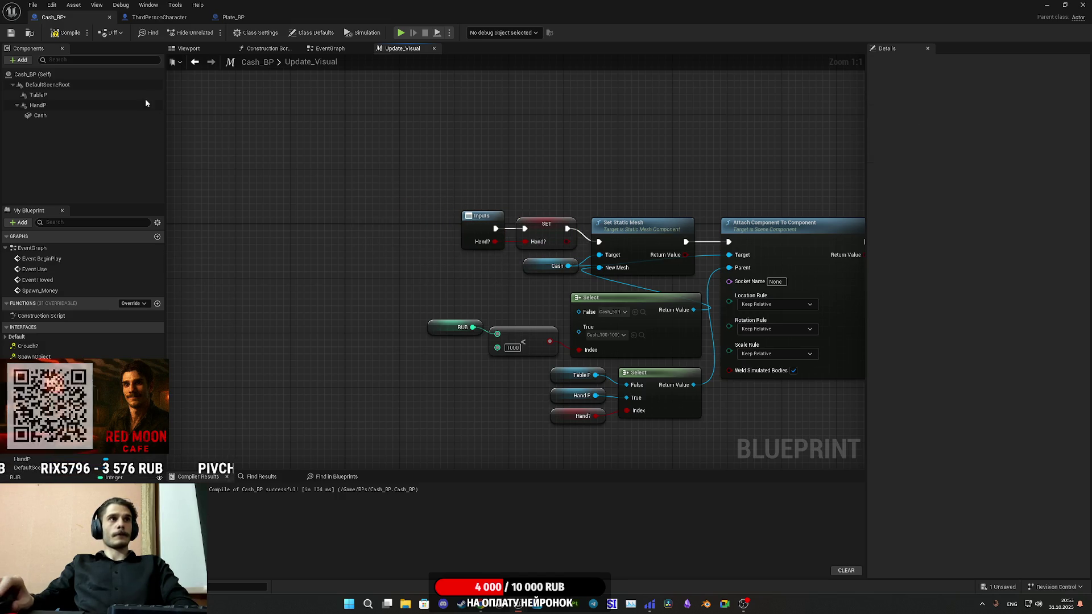
{"action": "left_click", "coordinate": [66, 32]}
{"action": "left_click", "coordinate": [11, 33]}
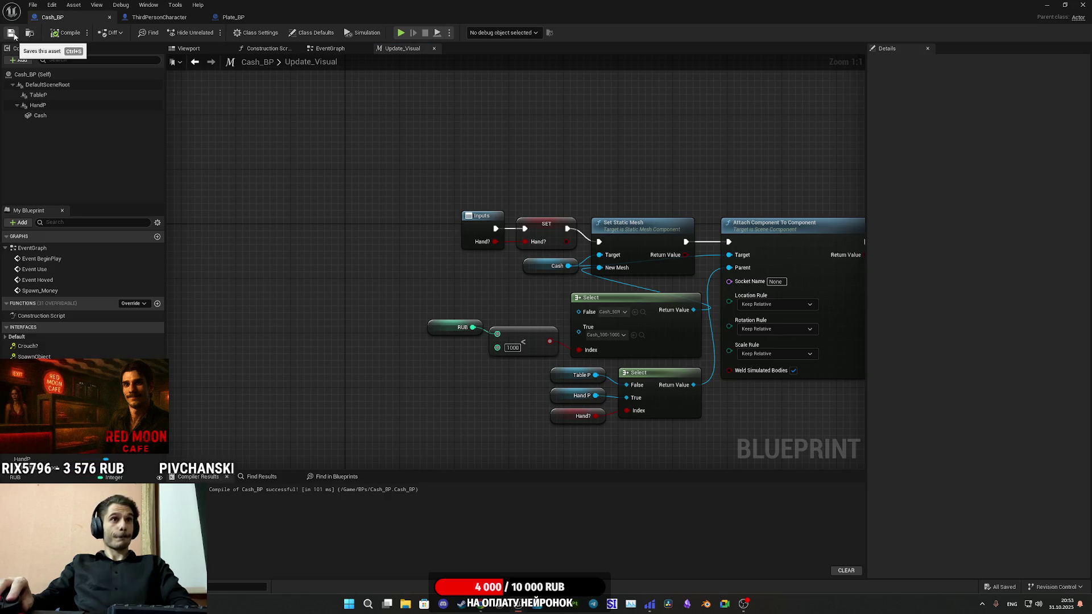
In the Construction Script, feed a Hand? getter into Update Visual's Hand? input, compile and save
{"action": "left_click", "coordinate": [322, 50]}
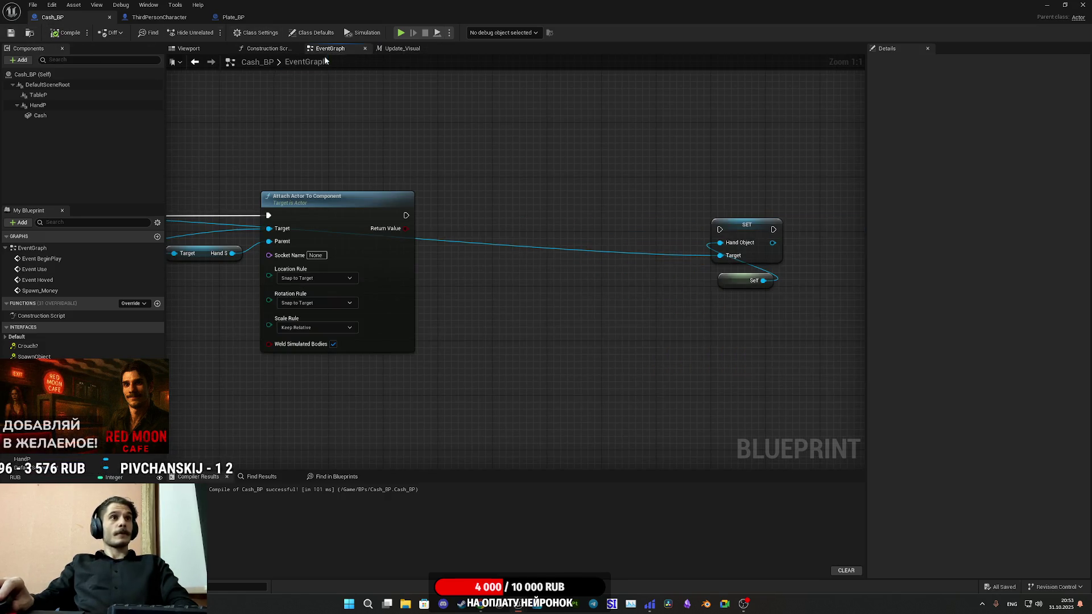
{"action": "left_click", "coordinate": [280, 50]}
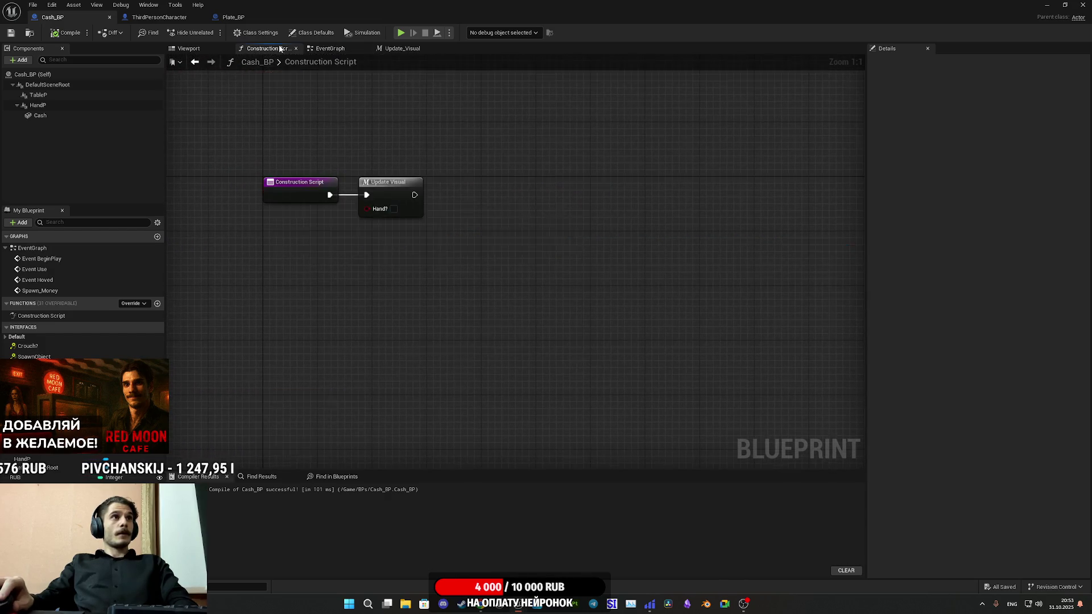
{"action": "mouse_move", "coordinate": [28, 450]}
{"action": "left_mouse_down"}
{"action": "mouse_move", "coordinate": [334, 280]}
{"action": "mouse_move", "coordinate": [367, 209]}
{"action": "left_mouse_up"}
{"action": "left_click_drag", "start_coordinate": [300, 212], "coordinate": [308, 226]}
{"action": "left_click", "coordinate": [349, 283]}
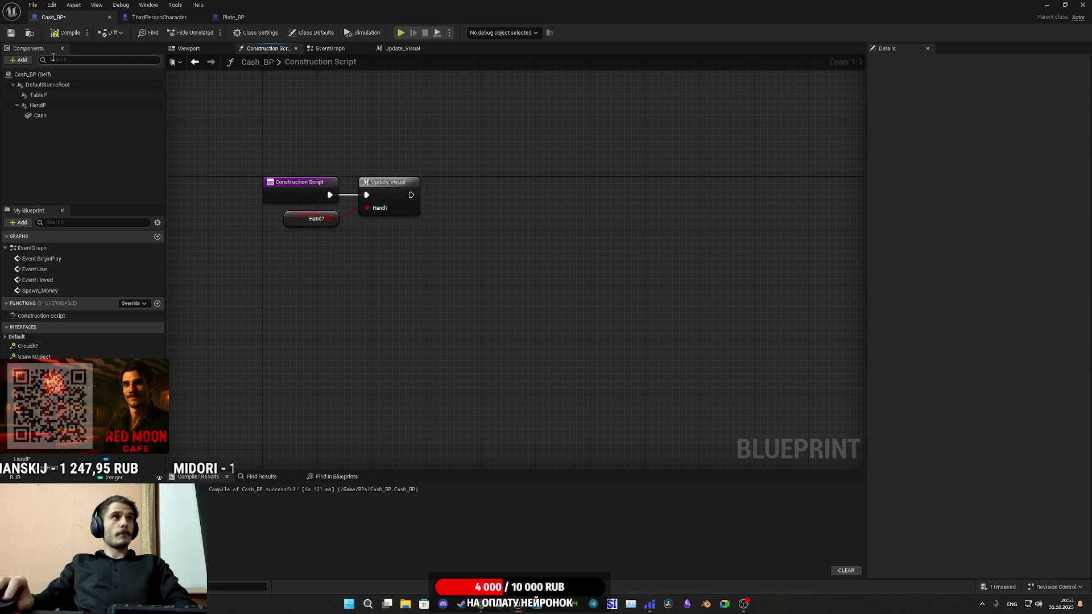
{"action": "left_click", "coordinate": [70, 32]}
{"action": "left_click", "coordinate": [11, 33]}
{"action": "left_click", "coordinate": [327, 49]}
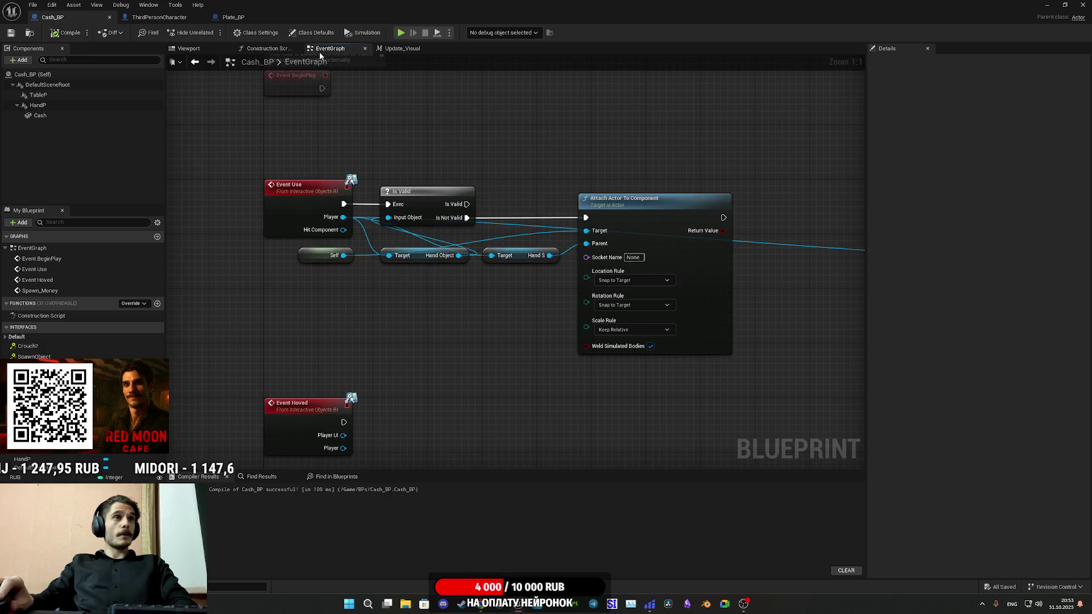
Wire a Hand? getter into Update Visual near Spawn_Money, then delete that getter
{"action": "mouse_move", "coordinate": [480, 161]}
{"action": "left_mouse_down"}
{"action": "mouse_move", "coordinate": [499, 232]}
{"action": "mouse_move", "coordinate": [596, 374]}
{"action": "left_mouse_up"}
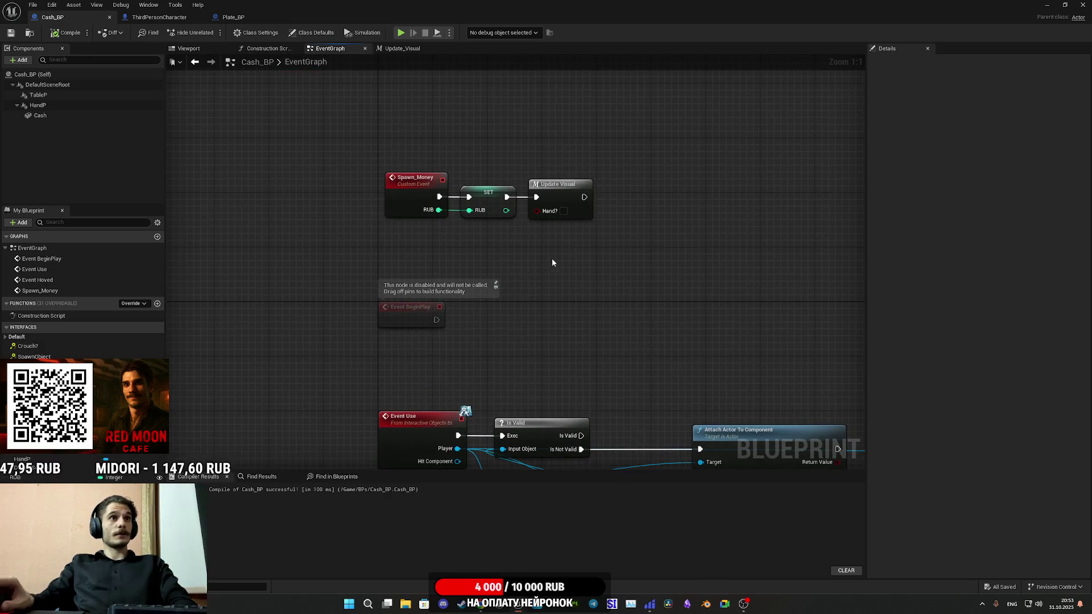
{"action": "mouse_move", "coordinate": [34, 387]}
{"action": "left_mouse_down"}
{"action": "mouse_move", "coordinate": [319, 371]}
{"action": "mouse_move", "coordinate": [462, 236]}
{"action": "mouse_move", "coordinate": [545, 216]}
{"action": "mouse_move", "coordinate": [488, 233]}
{"action": "left_mouse_up"}
{"action": "left_click", "coordinate": [495, 250]}
{"action": "left_click", "coordinate": [612, 300]}
{"action": "mouse_move", "coordinate": [612, 295]}
{"action": "left_mouse_down"}
{"action": "mouse_move", "coordinate": [475, 141]}
{"action": "mouse_move", "coordinate": [306, 169]}
{"action": "mouse_move", "coordinate": [741, 246]}
{"action": "mouse_move", "coordinate": [717, 256]}
{"action": "mouse_move", "coordinate": [701, 239]}
{"action": "mouse_move", "coordinate": [648, 262]}
{"action": "left_mouse_up"}
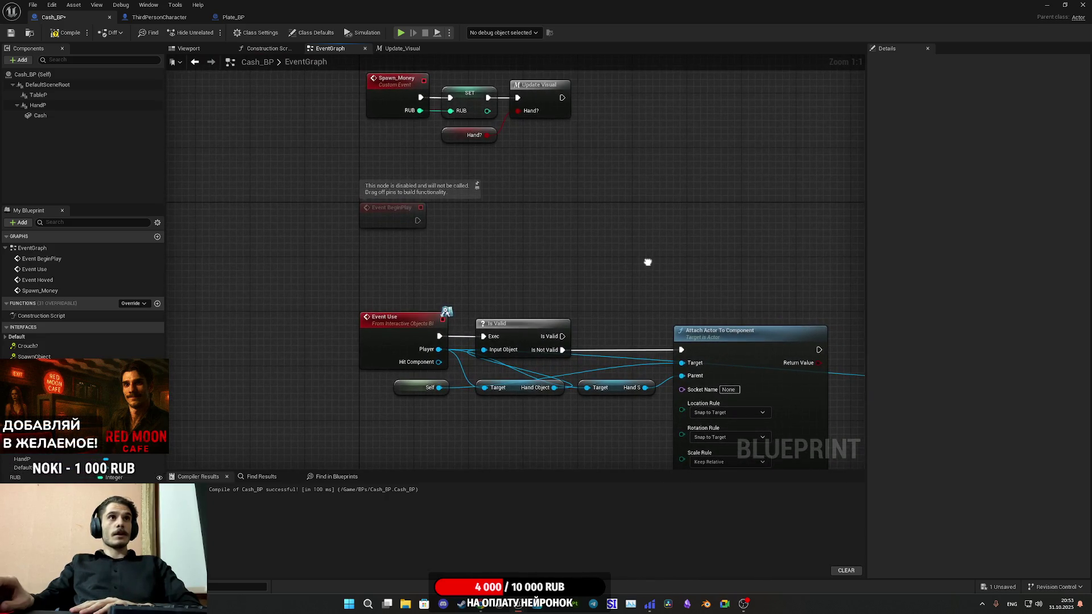
{"action": "left_click", "coordinate": [482, 136]}
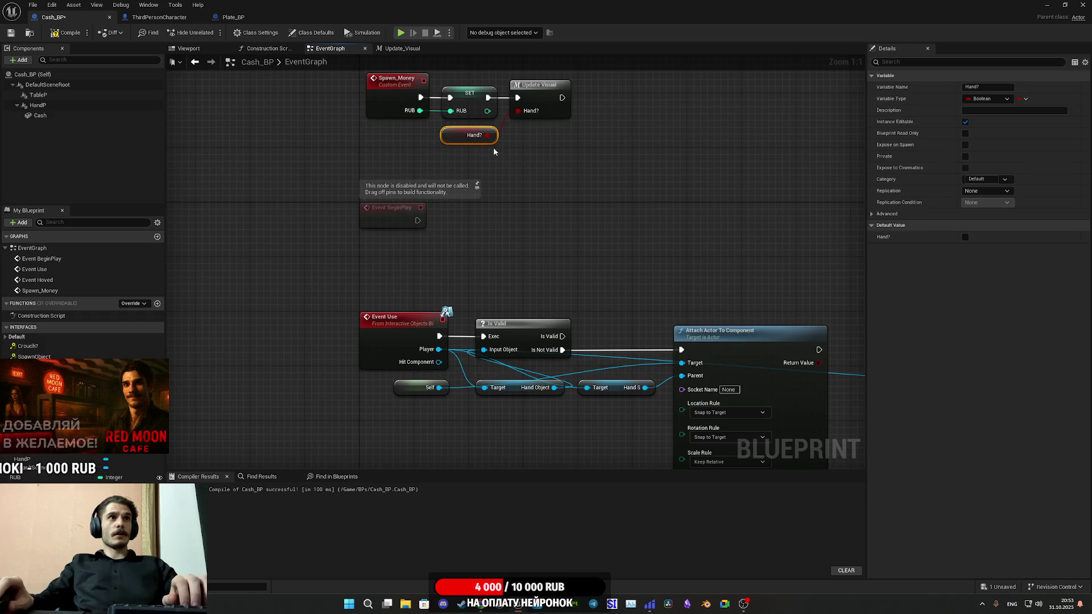
{"action": "key", "text": "Delete"}
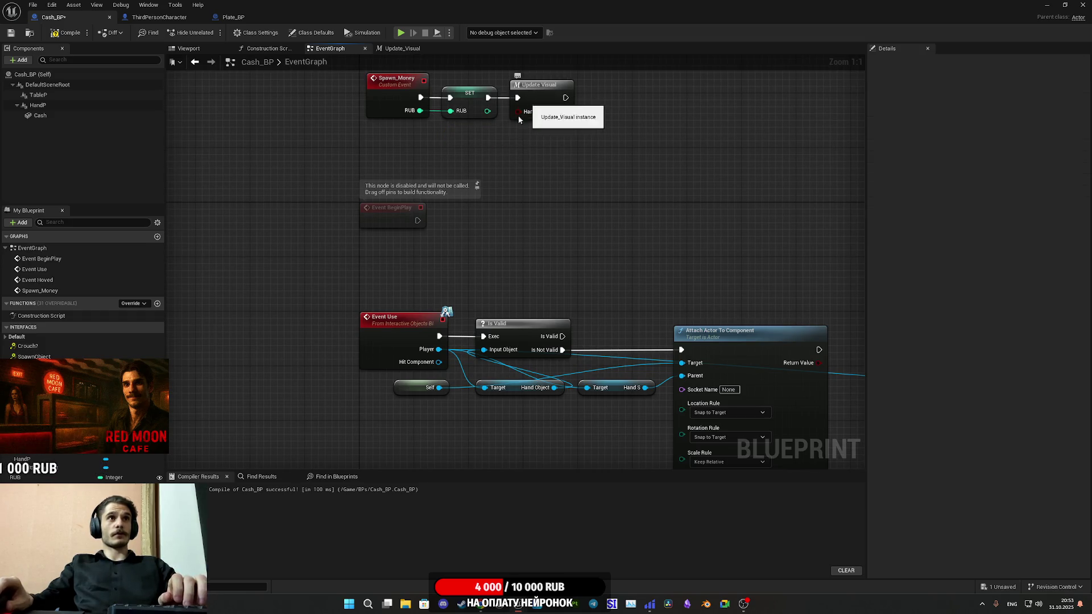
{"action": "mouse_move", "coordinate": [581, 192]}
{"action": "left_mouse_down"}
{"action": "mouse_move", "coordinate": [573, 210]}
{"action": "mouse_move", "coordinate": [568, 193]}
{"action": "mouse_move", "coordinate": [563, 273]}
{"action": "mouse_move", "coordinate": [534, 269]}
{"action": "mouse_move", "coordinate": [510, 168]}
{"action": "mouse_move", "coordinate": [488, 169]}
{"action": "mouse_move", "coordinate": [499, 188]}
{"action": "mouse_move", "coordinate": [373, 192]}
{"action": "mouse_move", "coordinate": [527, 402]}
{"action": "mouse_move", "coordinate": [365, 399]}
{"action": "left_mouse_up"}
Call Update Visual with Hand? ticked after Attach Actor To Component, feeding SET beside it
{"action": "left_click_drag", "start_coordinate": [39, 433], "coordinate": [475, 300]}
{"action": "mouse_move", "coordinate": [390, 237]}
{"action": "left_mouse_down"}
{"action": "mouse_move", "coordinate": [478, 313]}
{"action": "mouse_move", "coordinate": [434, 229]}
{"action": "mouse_move", "coordinate": [671, 261]}
{"action": "mouse_move", "coordinate": [704, 251]}
{"action": "left_mouse_up"}
{"action": "left_click", "coordinate": [444, 251]}
{"action": "mouse_move", "coordinate": [768, 318]}
{"action": "left_mouse_down"}
{"action": "mouse_move", "coordinate": [694, 239]}
{"action": "mouse_move", "coordinate": [516, 228]}
{"action": "left_mouse_up"}
{"action": "left_click", "coordinate": [541, 342]}
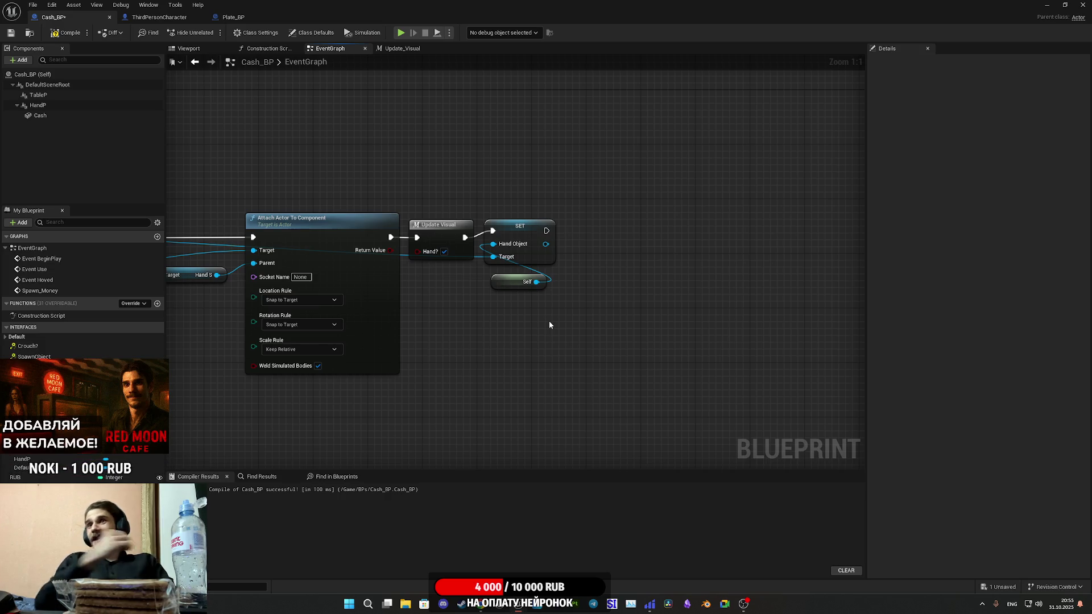
Lower the SET and Self nodes slightly to line up after Update Visual
{"action": "left_click_drag", "start_coordinate": [589, 269], "coordinate": [682, 270]}
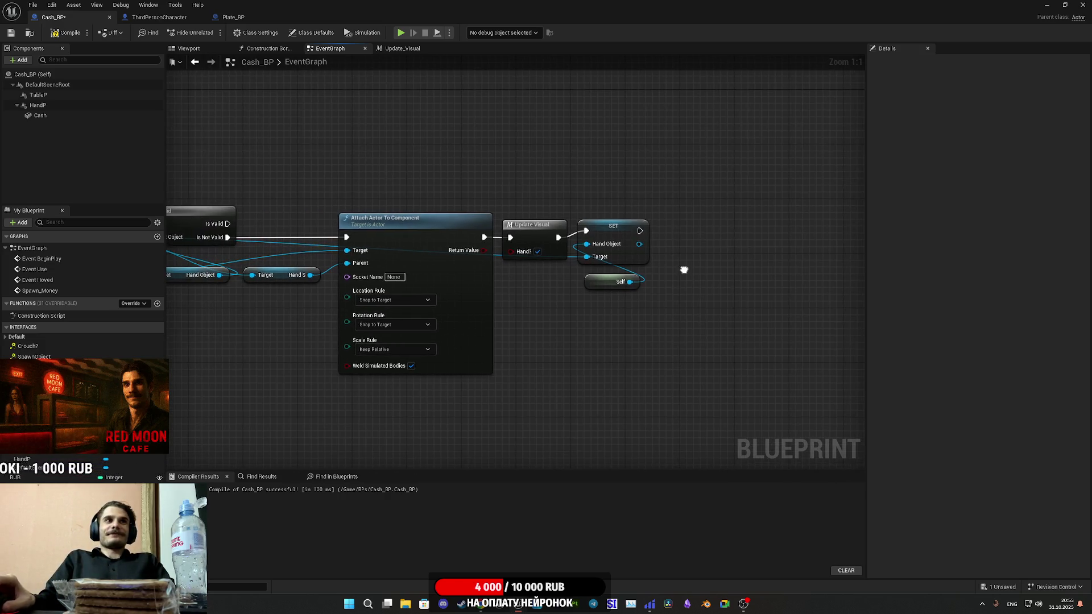
{"action": "mouse_move", "coordinate": [594, 316]}
{"action": "left_mouse_down"}
{"action": "mouse_move", "coordinate": [667, 217]}
{"action": "mouse_move", "coordinate": [622, 240]}
{"action": "left_mouse_up"}
{"action": "left_click", "coordinate": [737, 243]}
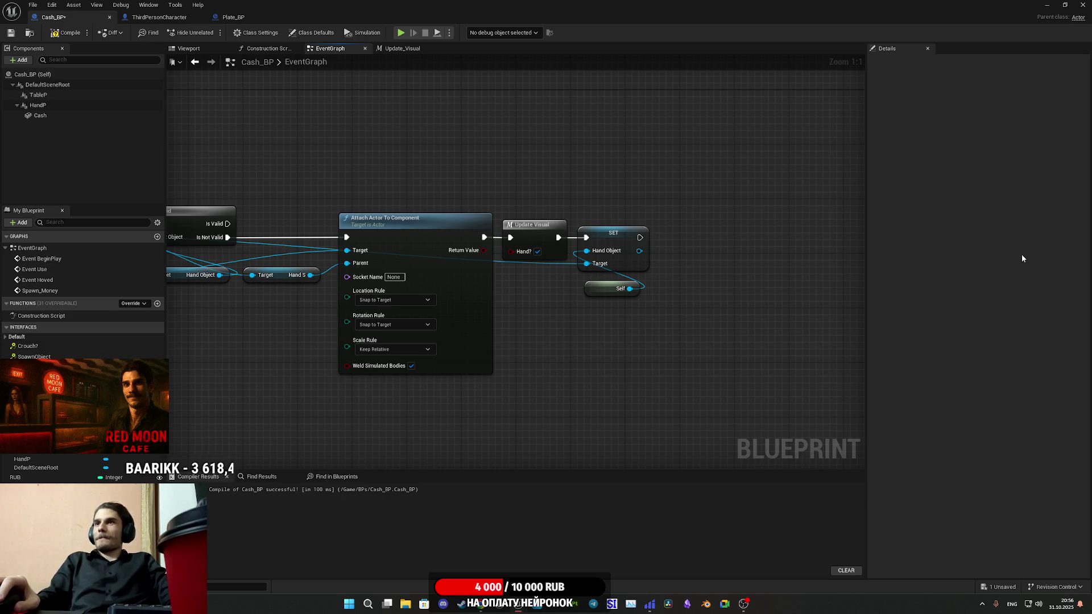
{"action": "mouse_move", "coordinate": [566, 329]}
{"action": "left_mouse_down"}
{"action": "mouse_move", "coordinate": [680, 343]}
{"action": "mouse_move", "coordinate": [761, 317]}
{"action": "mouse_move", "coordinate": [730, 297]}
{"action": "mouse_move", "coordinate": [763, 275]}
{"action": "mouse_move", "coordinate": [837, 171]}
{"action": "left_mouse_up"}
Compile and save, then add a Trash Hoved call after Event Hoved and save again
{"action": "left_click_drag", "start_coordinate": [503, 281], "coordinate": [488, 314]}
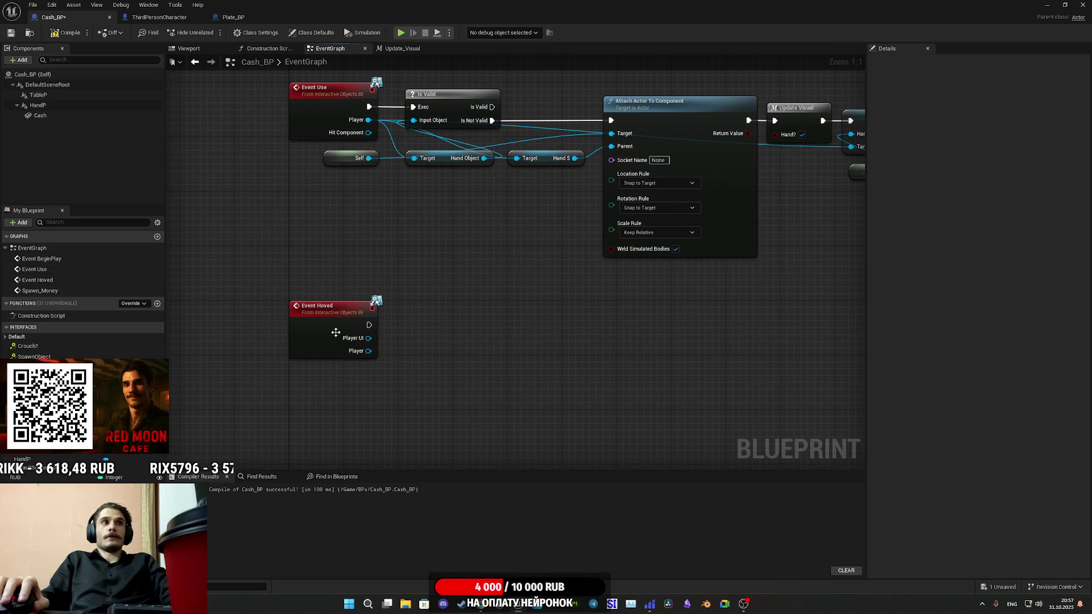
{"action": "key", "text": "F7"}
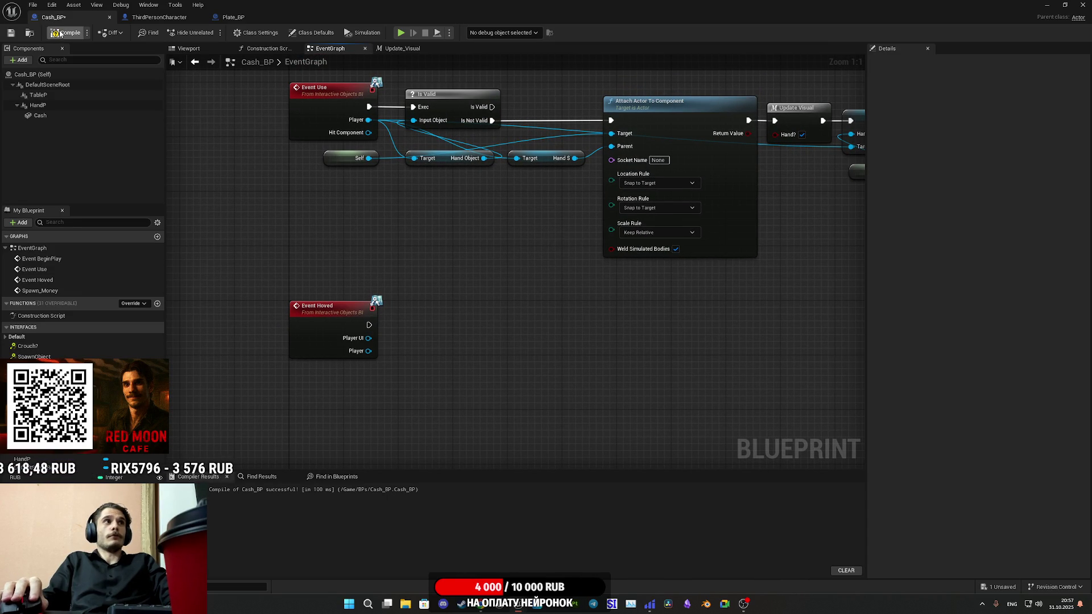
{"action": "key", "text": "ctrl+s"}
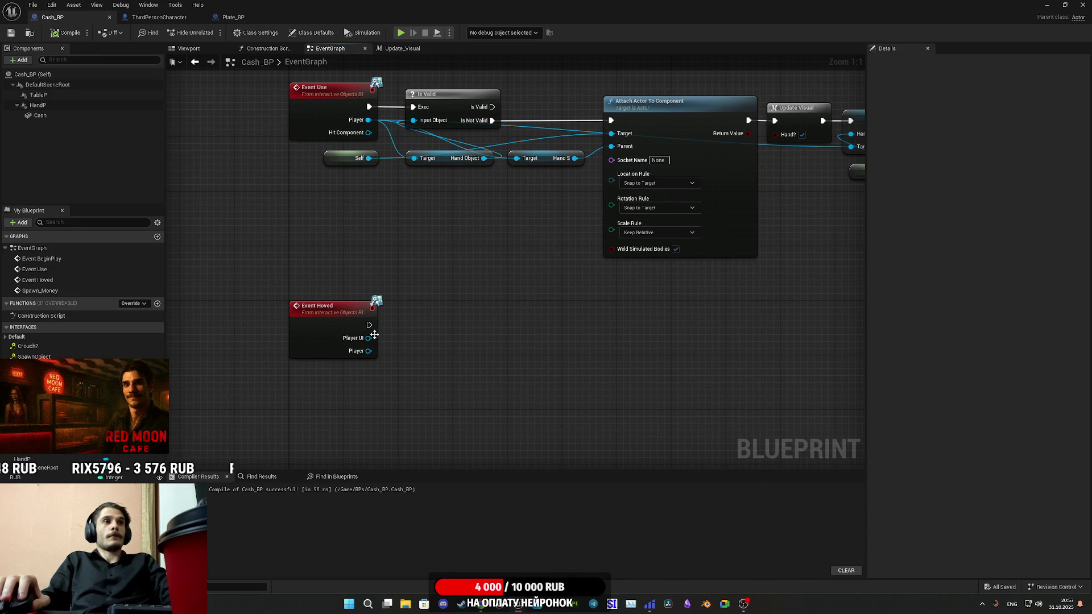
{"action": "left_click_drag", "start_coordinate": [369, 338], "coordinate": [408, 335]}
{"action": "type", "text": "ho"}
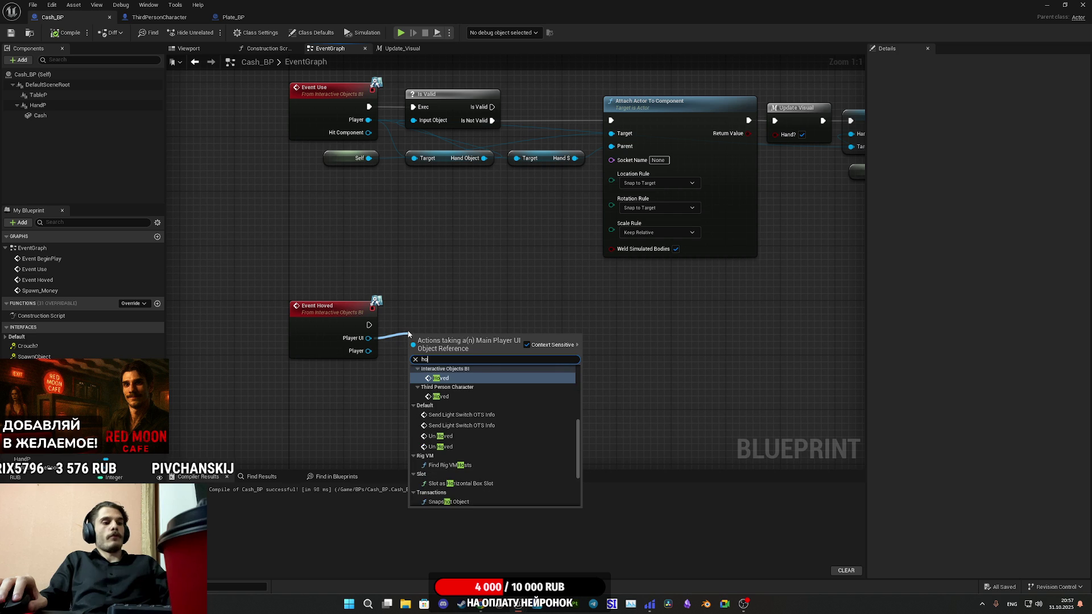
{"action": "type", "text": "ved"}
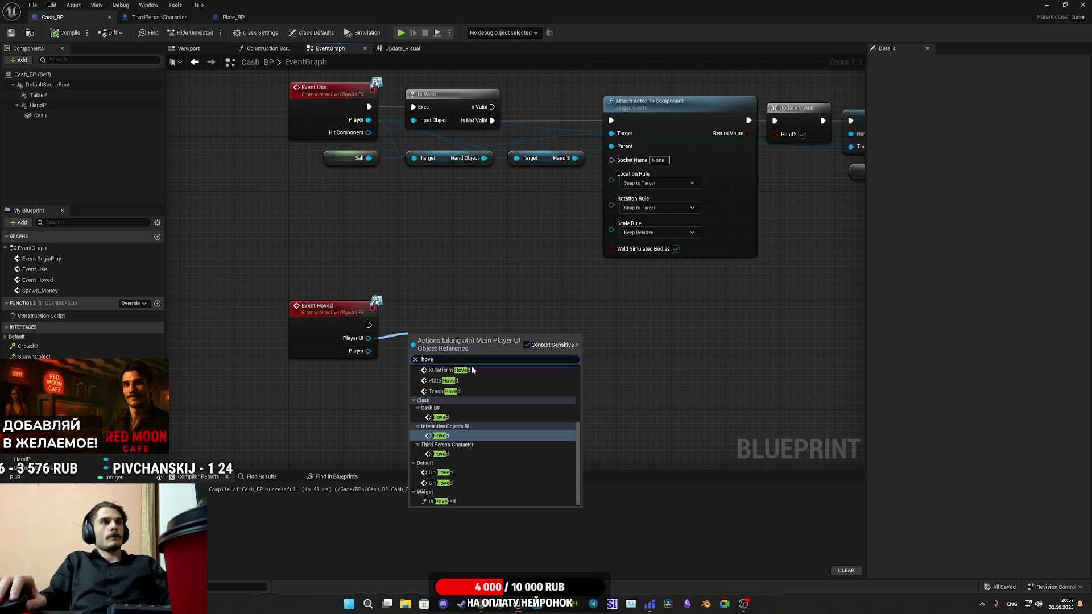
{"action": "scroll", "coordinate": [480, 427], "scroll_direction": "up", "scroll_amount": 3}
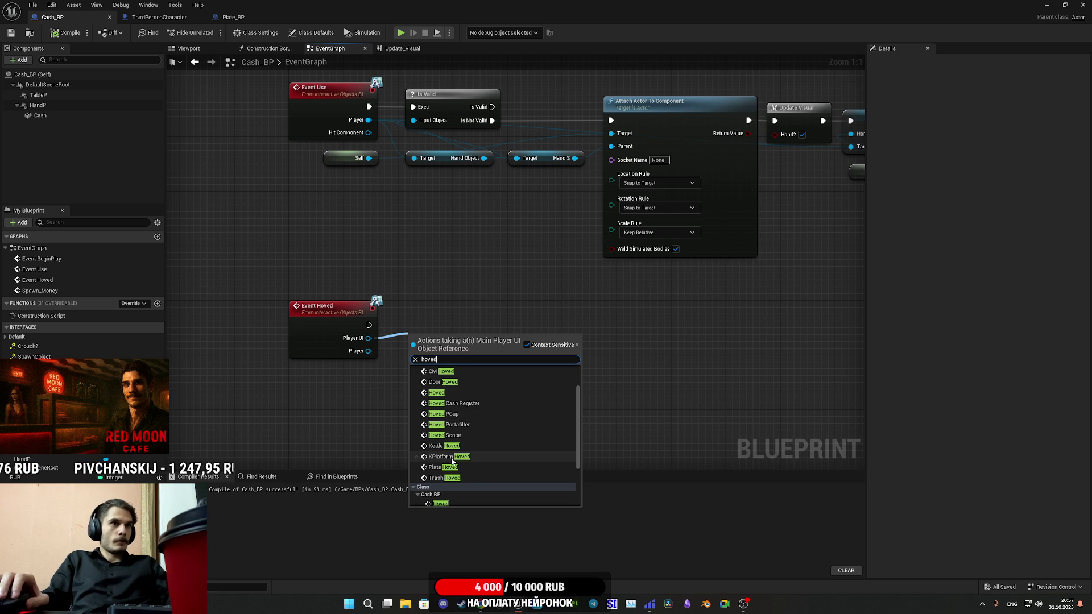
{"action": "left_click", "coordinate": [452, 478]}
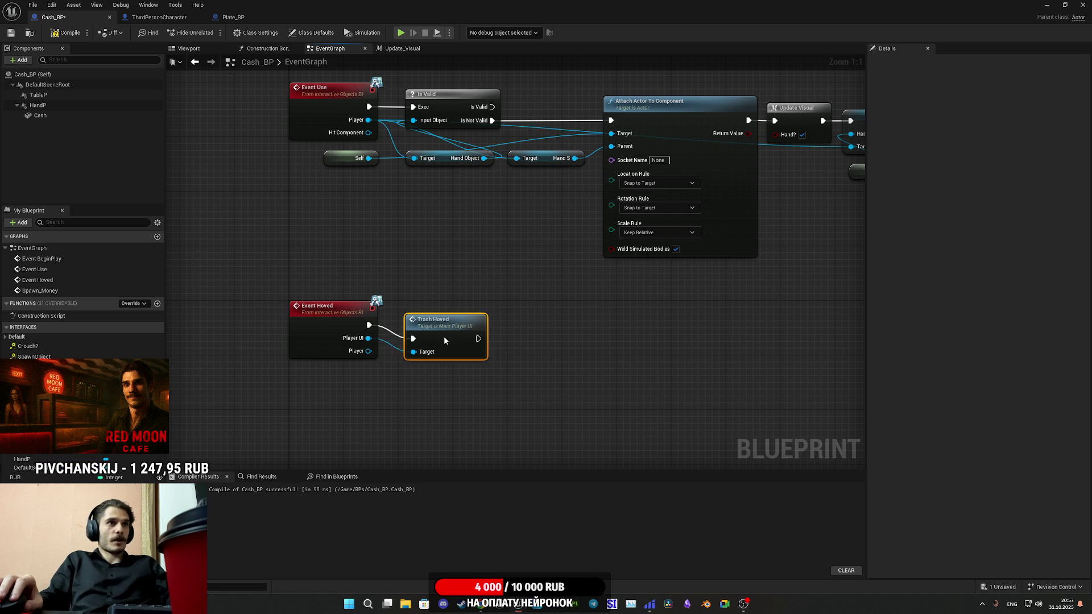
{"action": "left_click_drag", "start_coordinate": [435, 319], "coordinate": [432, 327]}
{"action": "left_click", "coordinate": [320, 189]}
{"action": "left_click", "coordinate": [67, 33]}
{"action": "left_click", "coordinate": [10, 32]}
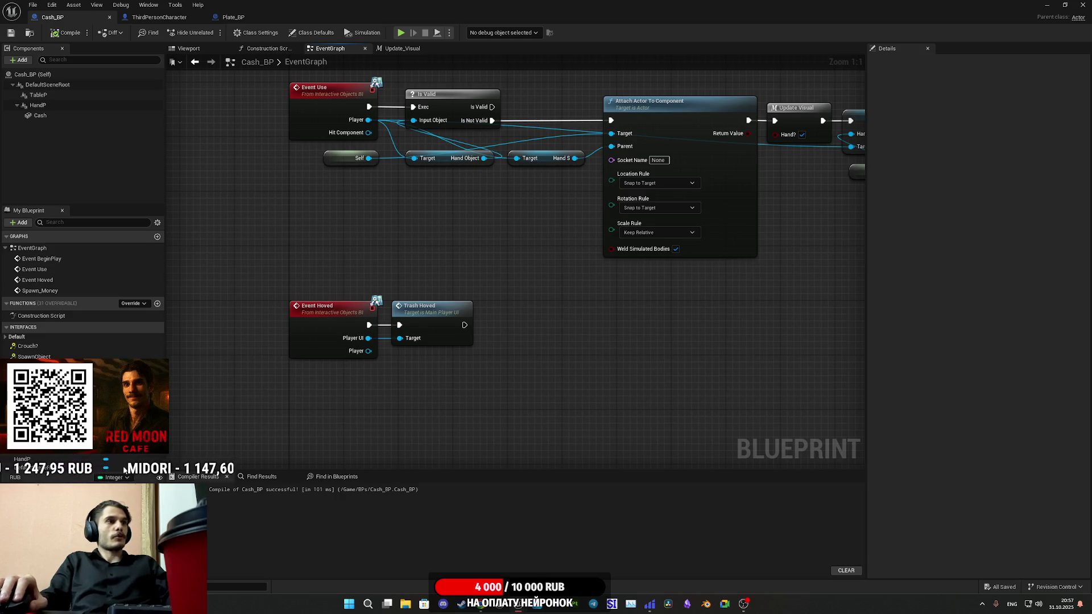
Copy a Hand Object getter and feed Event Hoved's Player into it
{"action": "mouse_move", "coordinate": [426, 323]}
{"action": "left_mouse_down"}
{"action": "mouse_move", "coordinate": [467, 333]}
{"action": "mouse_move", "coordinate": [556, 418]}
{"action": "mouse_move", "coordinate": [611, 425]}
{"action": "left_mouse_up"}
{"action": "left_click_drag", "start_coordinate": [368, 351], "coordinate": [384, 374]}
{"action": "left_click", "coordinate": [482, 175]}
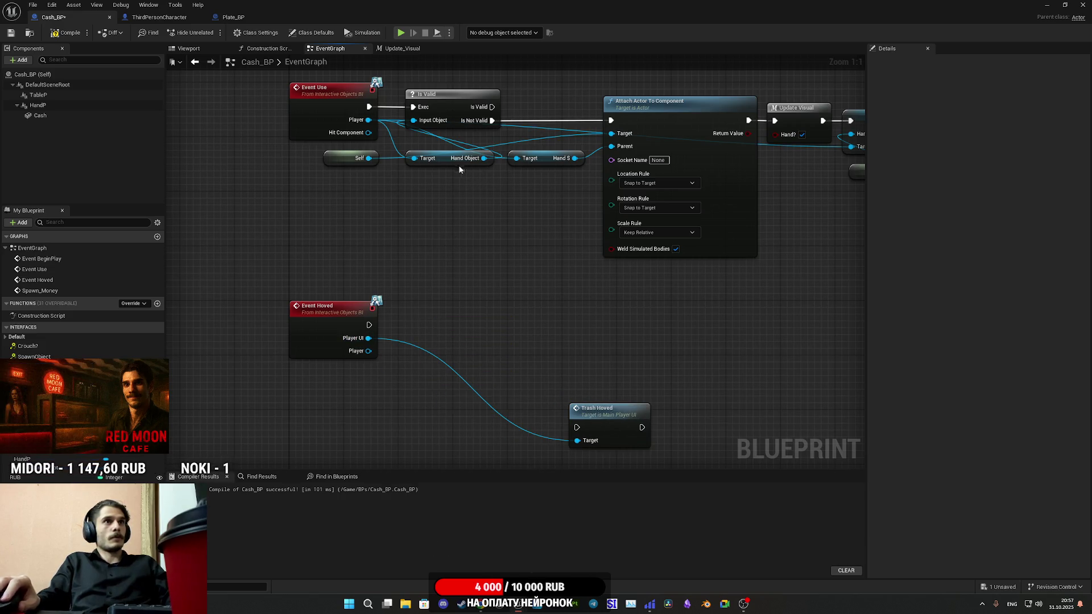
{"action": "left_click", "coordinate": [459, 160]}
{"action": "key", "text": "ctrl+c"}
{"action": "key", "text": "ctrl+v"}
{"action": "left_click_drag", "start_coordinate": [407, 398], "coordinate": [369, 351]}
Paste an Is Valid check, route Is Not Valid to Trash Hoved, then compile and save
{"action": "left_click", "coordinate": [439, 107]}
{"action": "key", "text": "ctrl+c"}
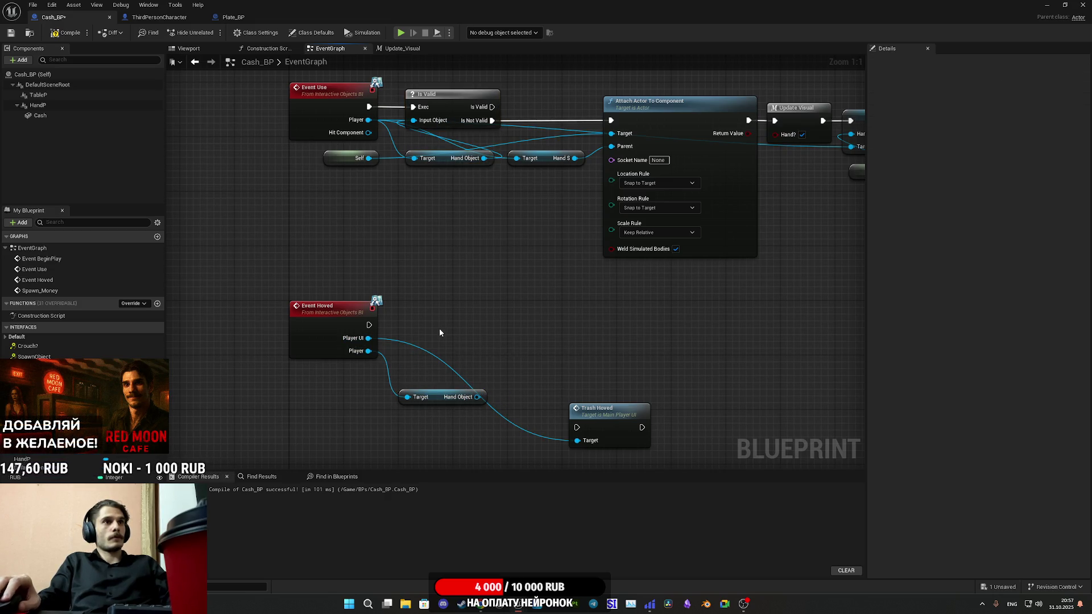
{"action": "key", "text": "ctrl+v"}
{"action": "left_click_drag", "start_coordinate": [448, 359], "coordinate": [477, 398]}
{"action": "mouse_move", "coordinate": [369, 325]}
{"action": "left_mouse_down"}
{"action": "mouse_move", "coordinate": [448, 346]}
{"action": "mouse_move", "coordinate": [454, 309]}
{"action": "mouse_move", "coordinate": [444, 322]}
{"action": "mouse_move", "coordinate": [529, 369]}
{"action": "mouse_move", "coordinate": [582, 432]}
{"action": "left_mouse_up"}
{"action": "mouse_move", "coordinate": [598, 408]}
{"action": "left_mouse_down"}
{"action": "mouse_move", "coordinate": [597, 388]}
{"action": "mouse_move", "coordinate": [534, 304]}
{"action": "mouse_move", "coordinate": [528, 311]}
{"action": "left_mouse_up"}
{"action": "left_click", "coordinate": [582, 389]}
{"action": "left_click", "coordinate": [67, 32]}
{"action": "left_click", "coordinate": [11, 33]}
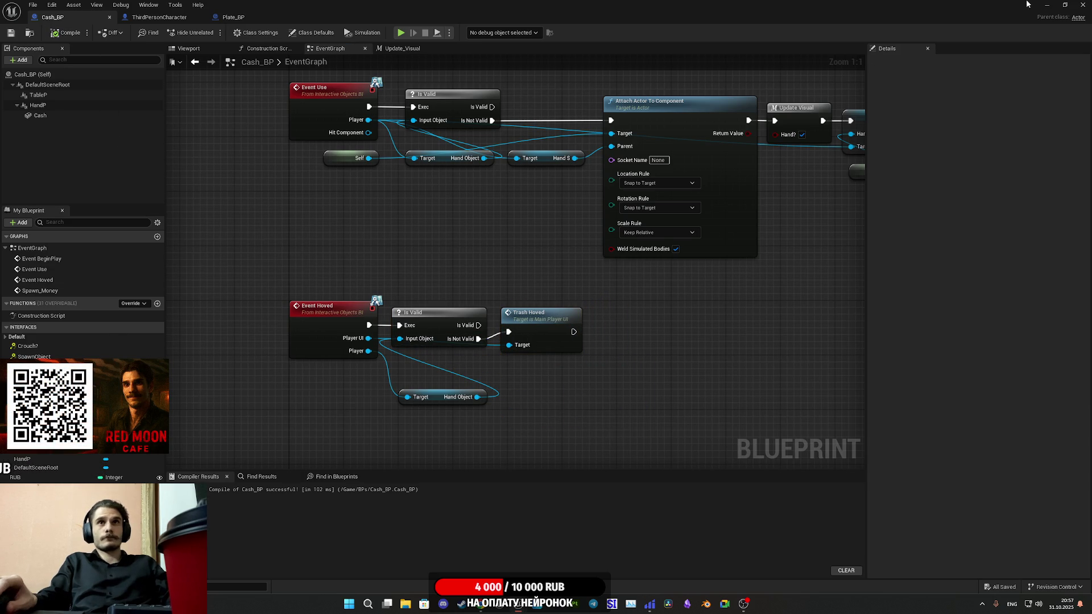
{"action": "key", "text": "alt+Tab"}
Copy the old banknote's location on the cafe counter, then delete the banknote
{"action": "mouse_move", "coordinate": [558, 190]}
{"action": "left_mouse_down"}
{"action": "mouse_move", "coordinate": [554, 177]}
{"action": "mouse_move", "coordinate": [549, 200]}
{"action": "left_mouse_up"}
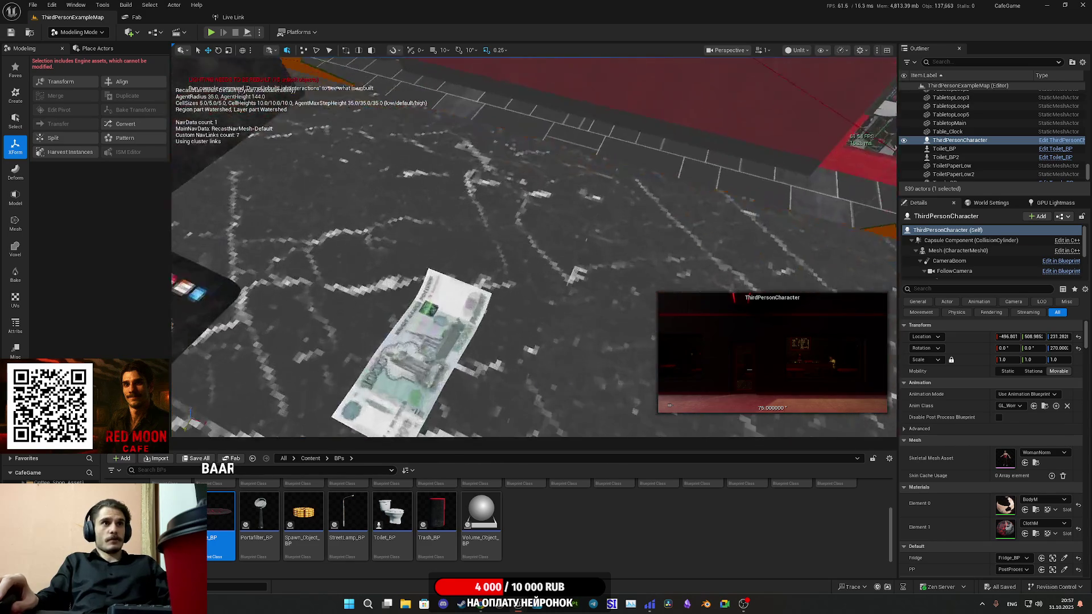
{"action": "scroll", "coordinate": [535, 248], "scroll_direction": "down", "scroll_amount": 5}
{"action": "scroll", "coordinate": [549, 520], "scroll_direction": "up", "scroll_amount": 1}
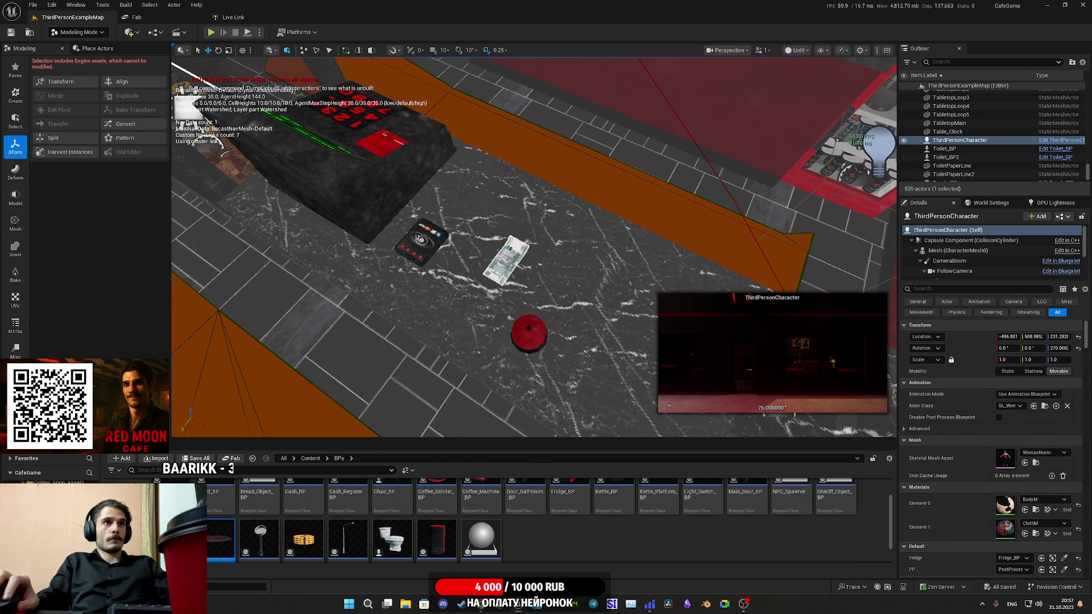
{"action": "left_click", "coordinate": [506, 260]}
{"action": "right_click", "coordinate": [961, 340]}
{"action": "left_click", "coordinate": [986, 354]}
{"action": "key", "text": "Delete"}
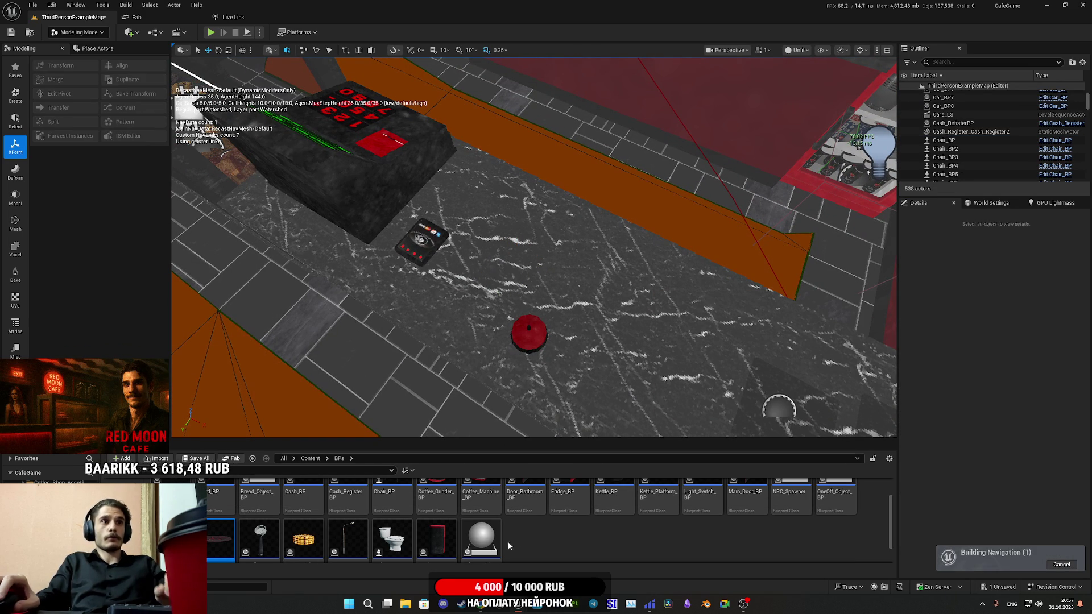
Place a Cash_BP actor at the copied location and set its RUB to 500
{"action": "scroll", "coordinate": [510, 519], "scroll_direction": "up", "scroll_amount": 1}
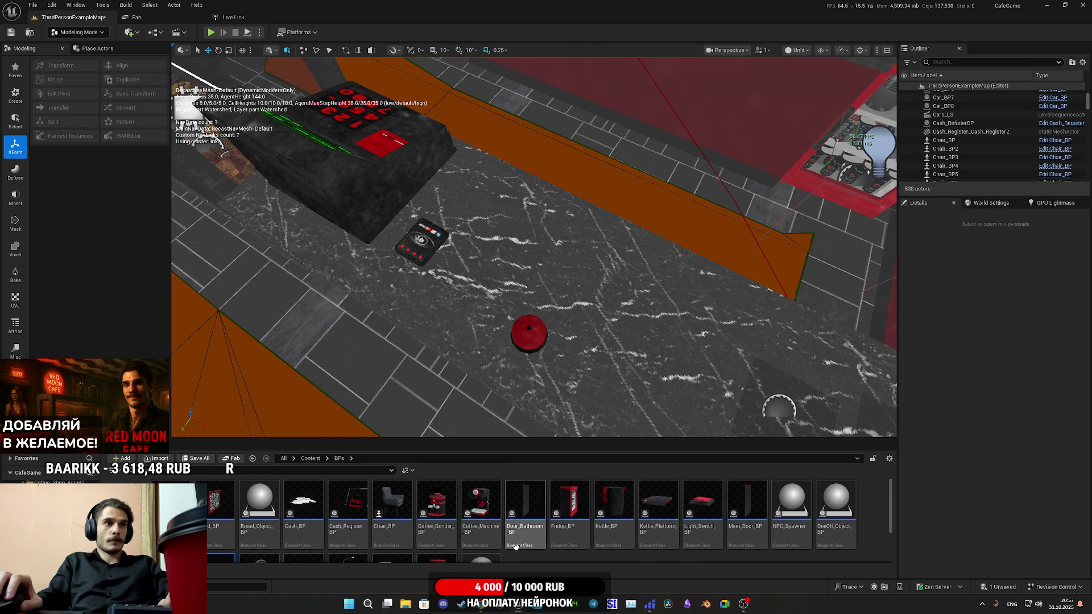
{"action": "mouse_move", "coordinate": [303, 500]}
{"action": "left_mouse_down"}
{"action": "mouse_move", "coordinate": [405, 475]}
{"action": "mouse_move", "coordinate": [602, 294]}
{"action": "left_mouse_up"}
{"action": "right_click", "coordinate": [960, 340]}
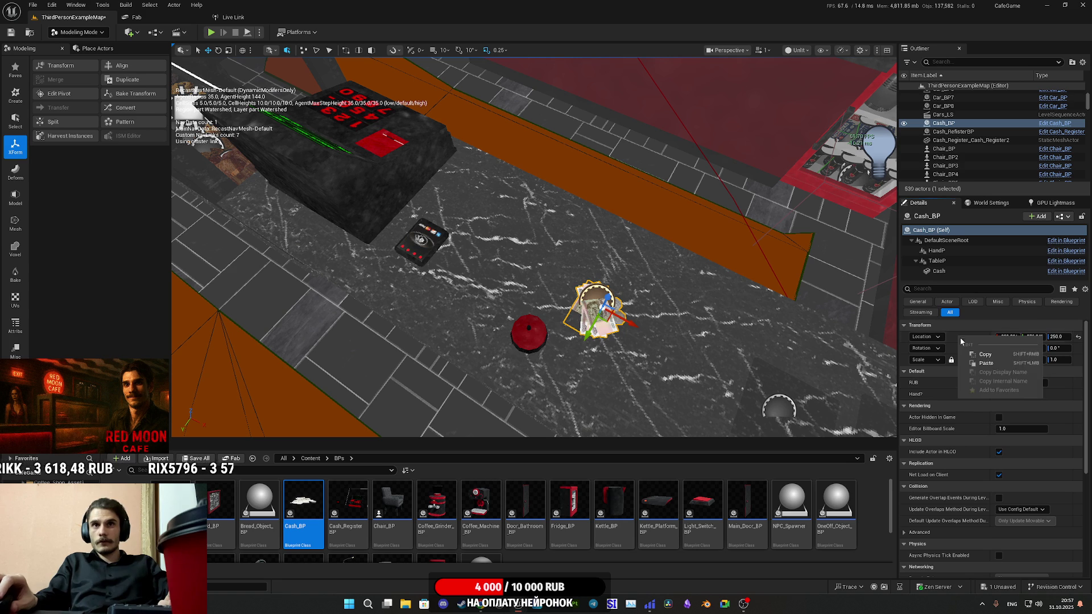
{"action": "left_click", "coordinate": [986, 362]}
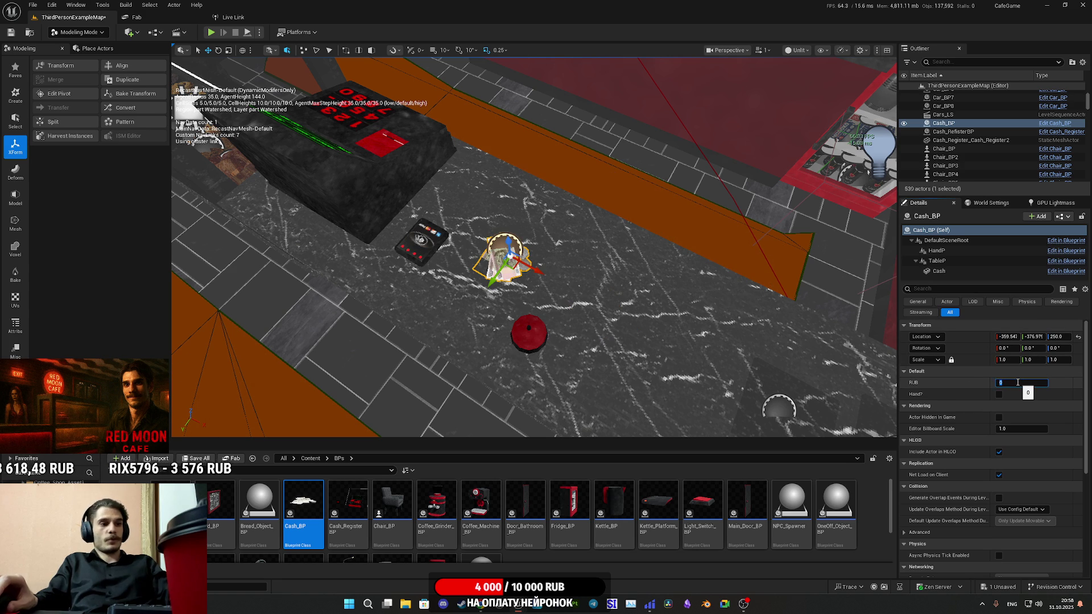
{"action": "type", "text": "500"}
{"action": "key", "text": "Return"}
Save the cafe map and frame the view on the new Cash_BP actor
{"action": "left_click", "coordinate": [194, 458]}
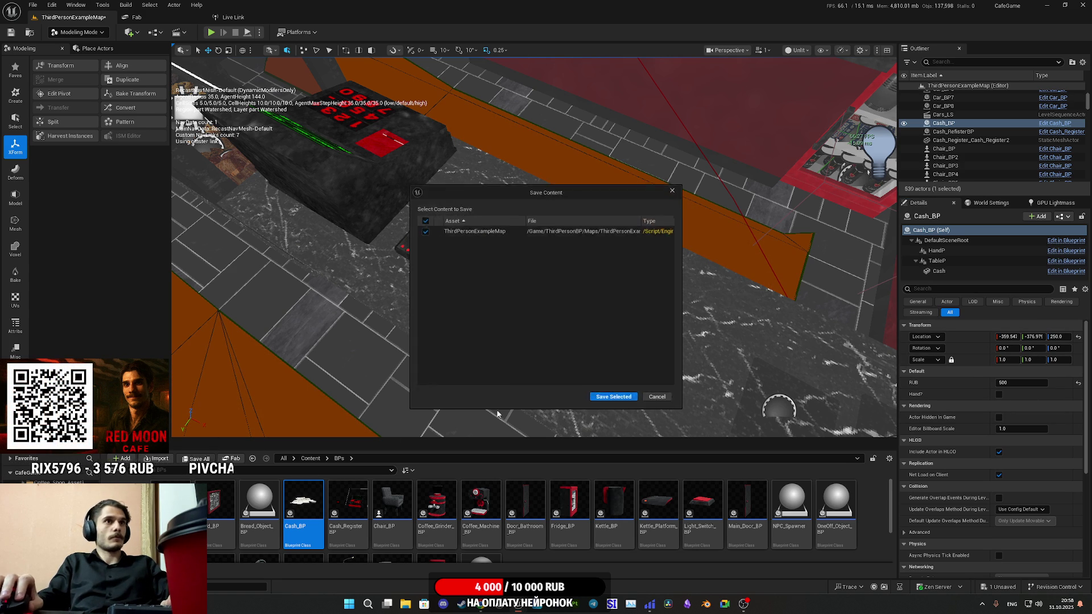
{"action": "left_click", "coordinate": [611, 396]}
{"action": "scroll", "coordinate": [212, 135], "scroll_direction": "down", "scroll_amount": 10}
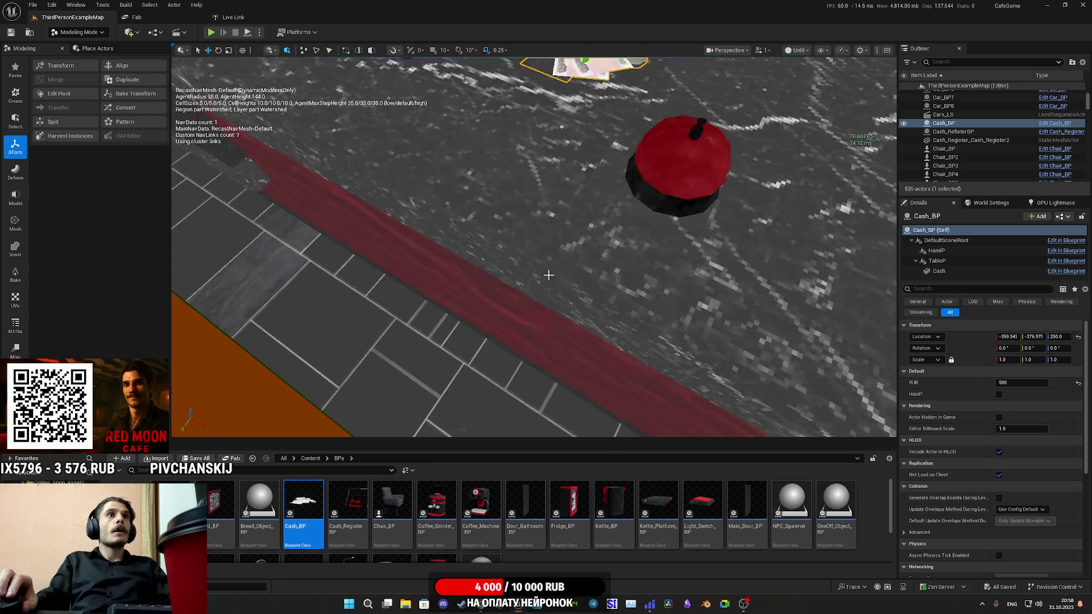
{"action": "key", "text": "f"}
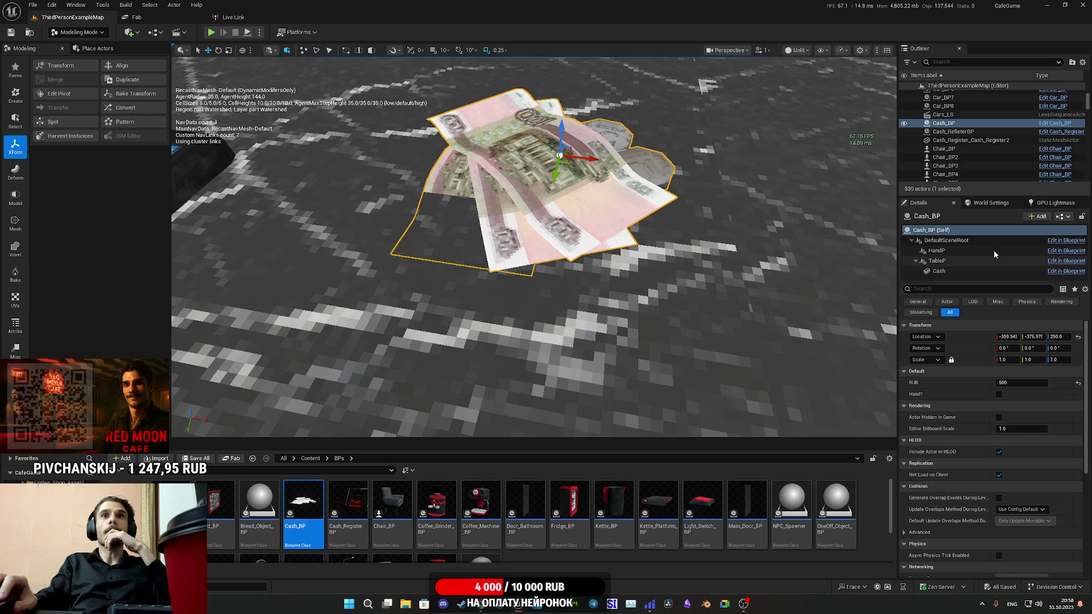
{"action": "left_click", "coordinate": [1062, 216]}
In the Cash_BP blueprint, set the TableP component's Location Z to 1.0
{"action": "left_click", "coordinate": [1046, 239]}
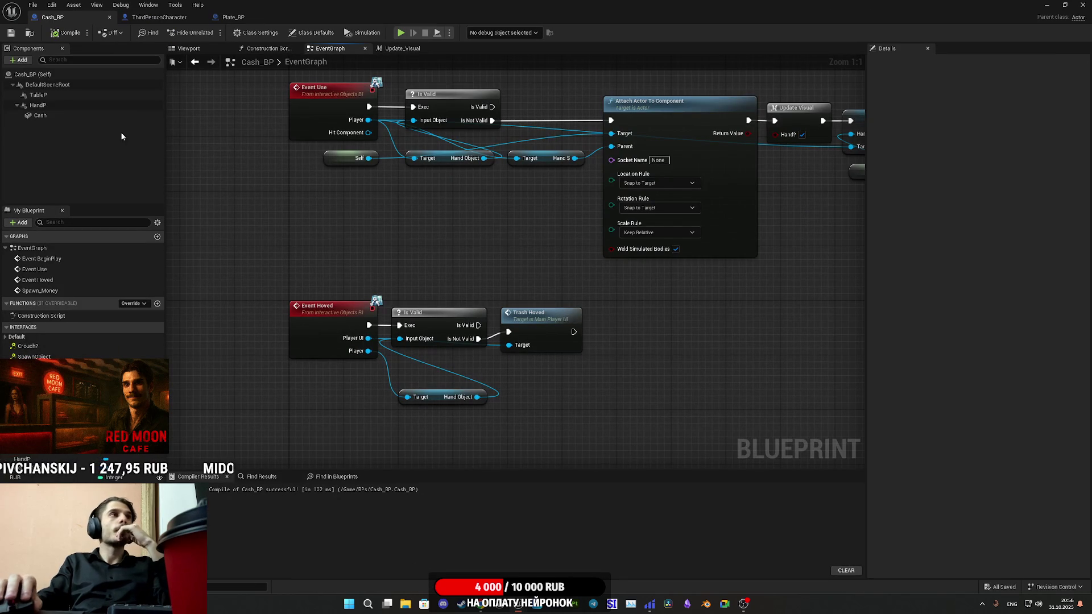
{"action": "left_click", "coordinate": [48, 98]}
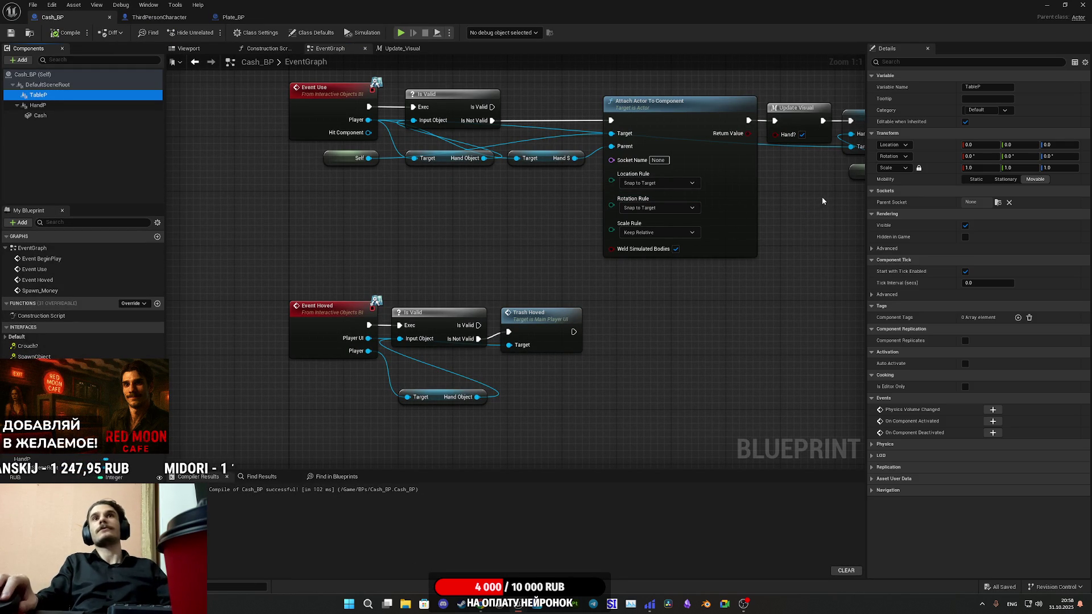
{"action": "left_click", "coordinate": [188, 48]}
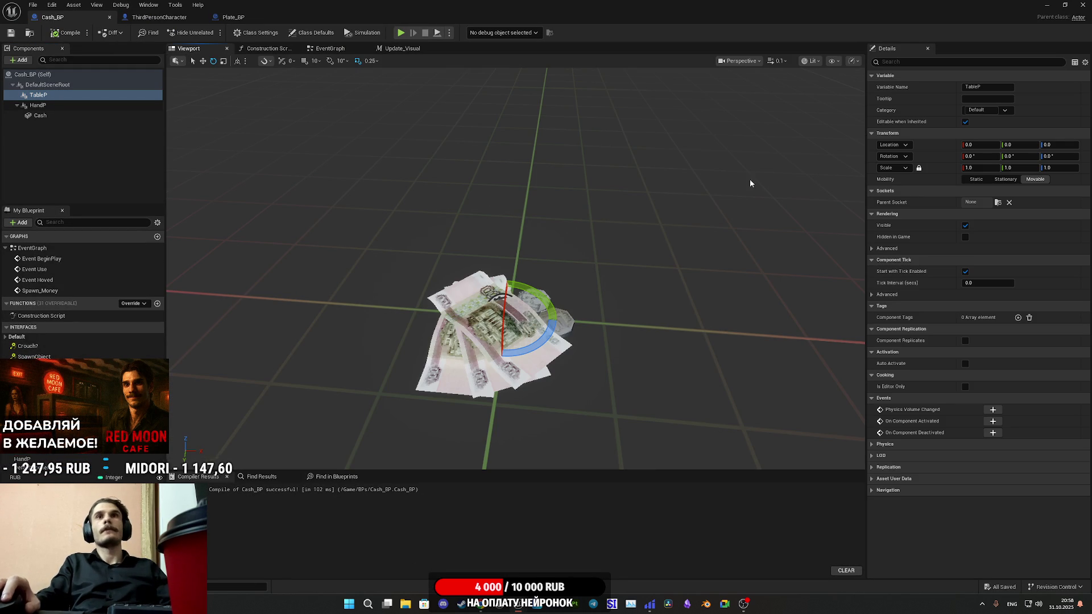
{"action": "left_click", "coordinate": [1051, 146]}
{"action": "type", "text": "1"}
{"action": "key", "text": "Return"}
Save Cash_BP, return to the level and play-test the cafe in fullscreen
{"action": "left_click", "coordinate": [11, 33]}
{"action": "left_click", "coordinate": [1050, 4]}
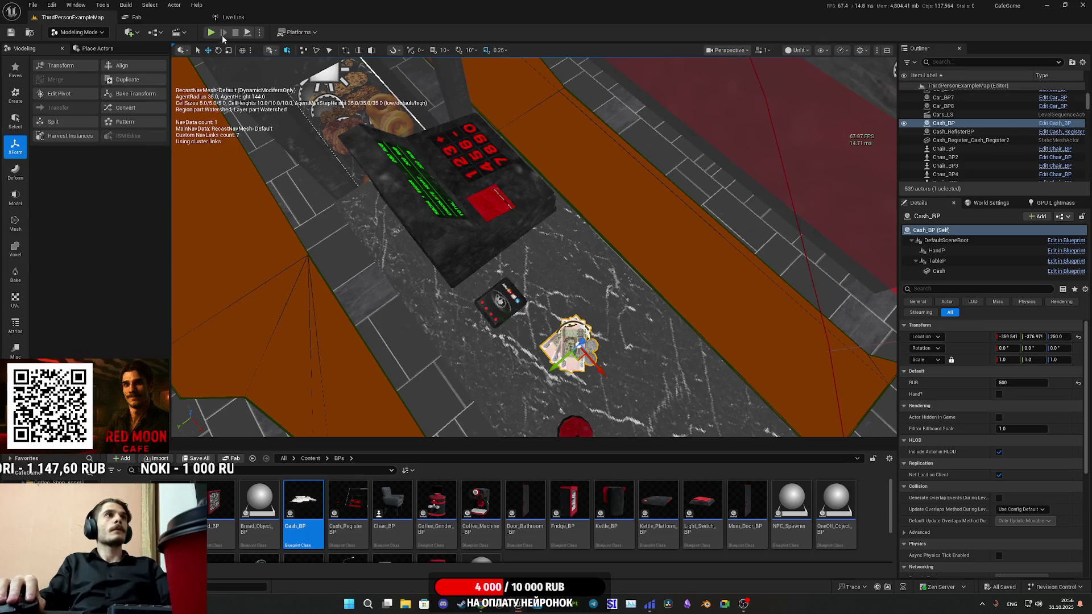
{"action": "key", "text": "alt+p"}
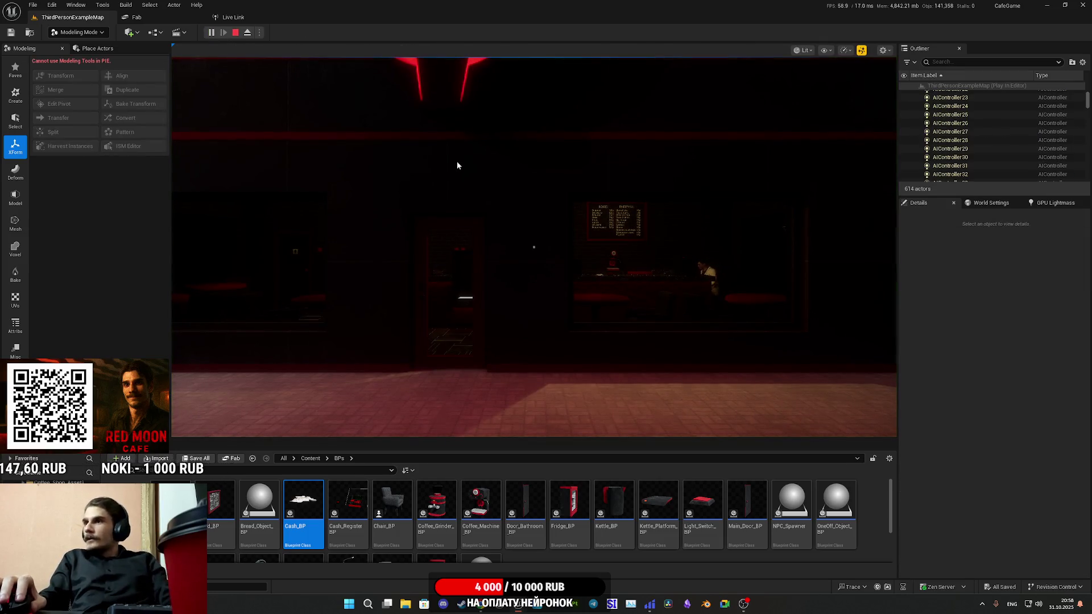
{"action": "left_click", "coordinate": [588, 187]}
{"action": "key", "text": "F11"}
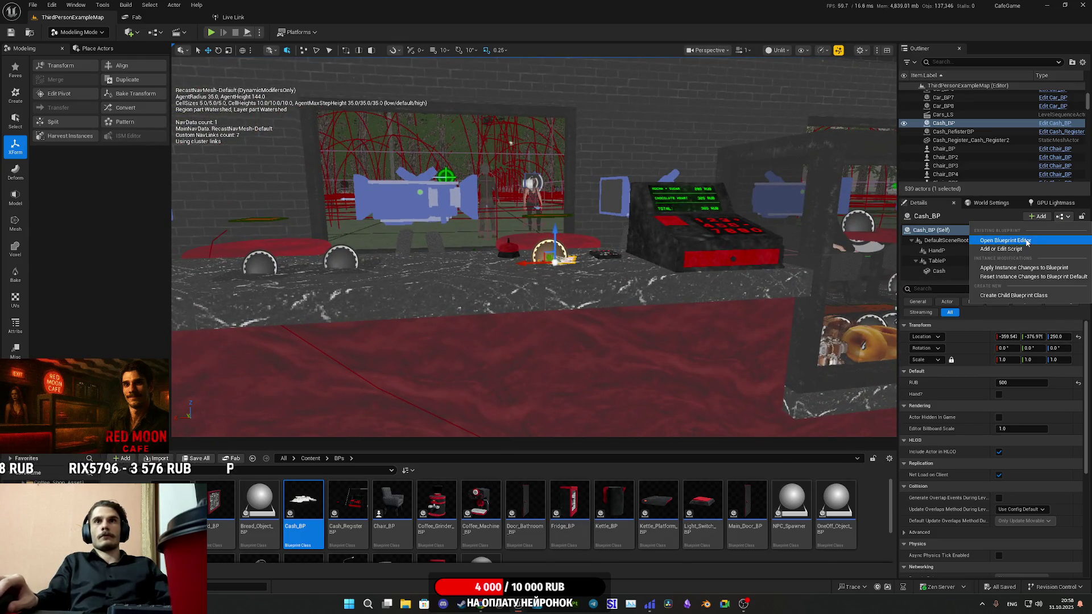
Inspect Cash_BP's Cash component properties, then bring up Plate_BP's EventGraph for comparison
{"action": "left_click", "coordinate": [1066, 260]}
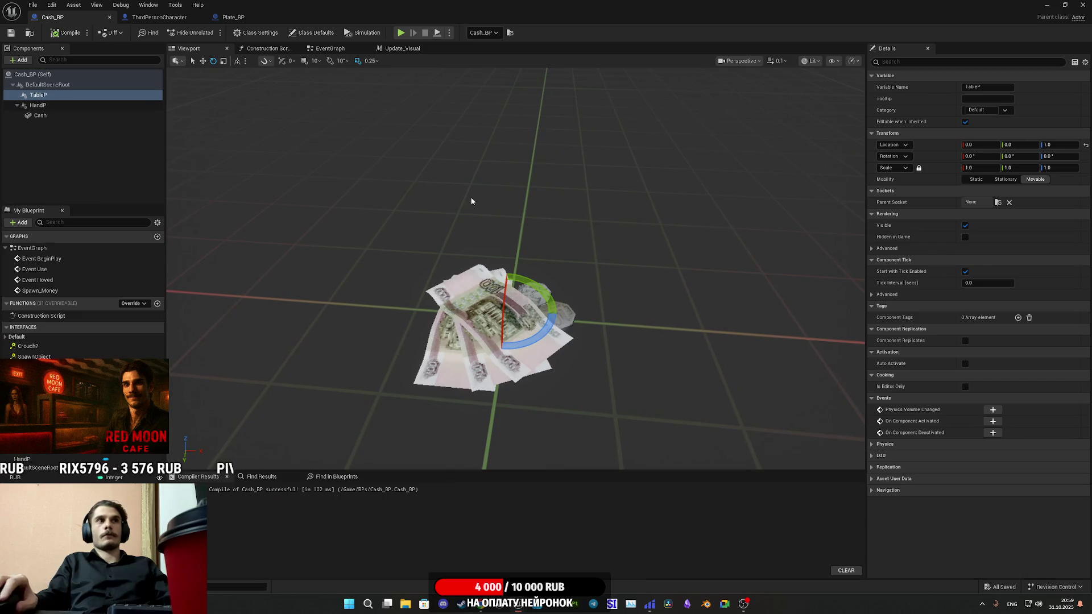
{"action": "left_click", "coordinate": [37, 115]}
{"action": "left_click", "coordinate": [987, 62]}
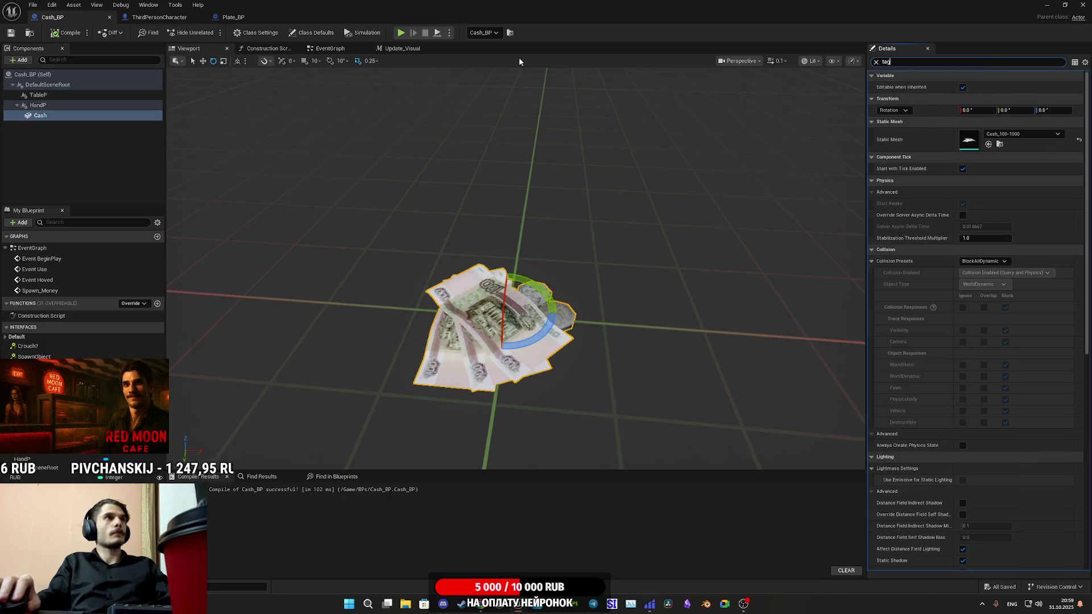
{"action": "left_click", "coordinate": [234, 17]}
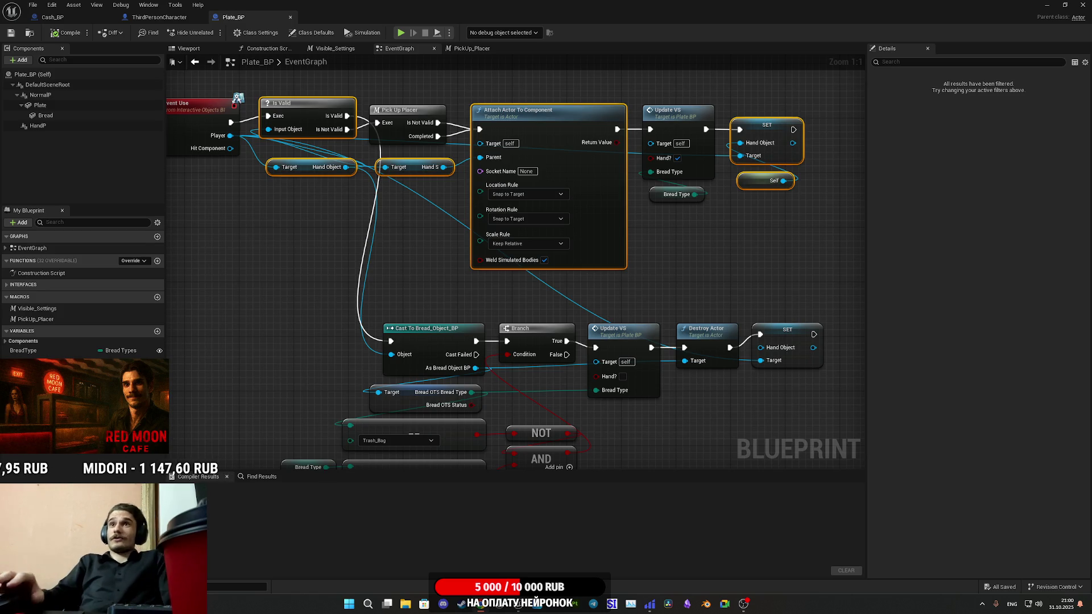
{"action": "left_click", "coordinate": [752, 269]}
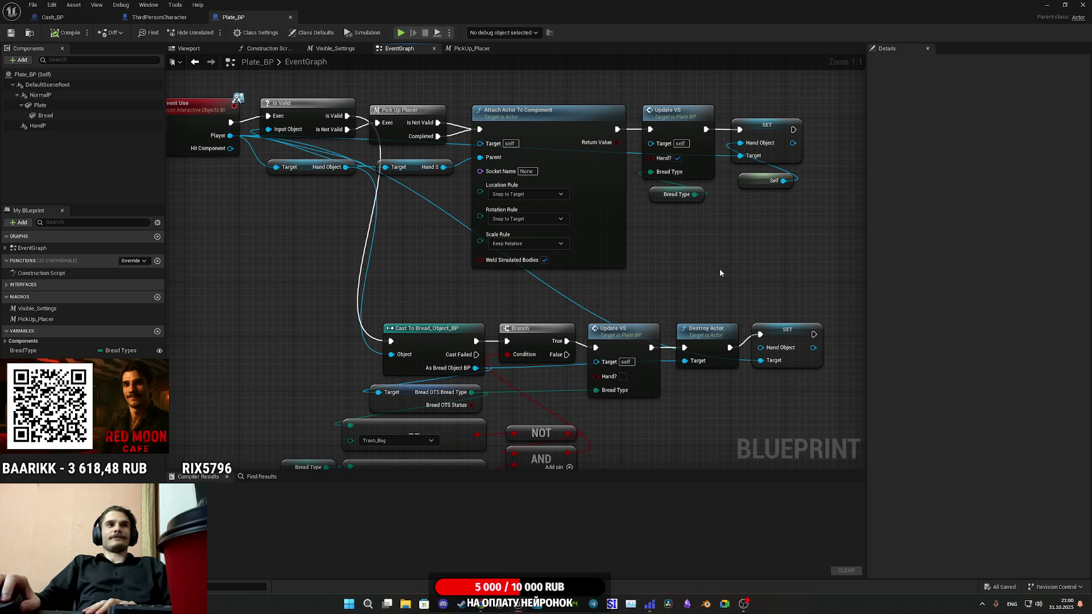
Pan Plate_BP's graph up to view the lower pick-up nodes
{"action": "left_click_drag", "start_coordinate": [714, 263], "coordinate": [712, 254]}
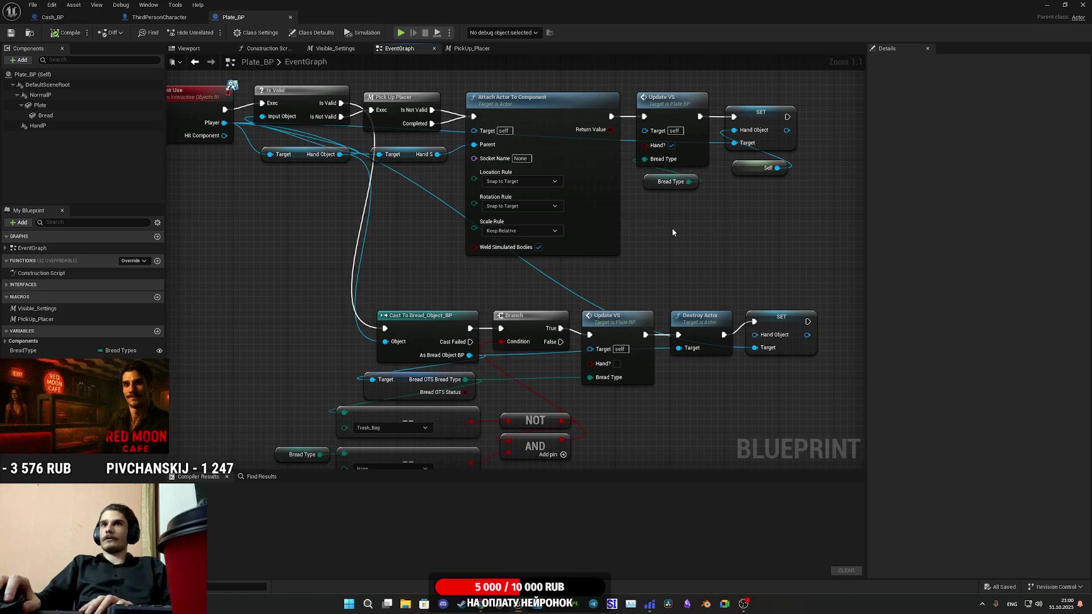
Find and copy the Interactive tag on Plate_BP's Bread component
{"action": "left_click", "coordinate": [73, 20]}
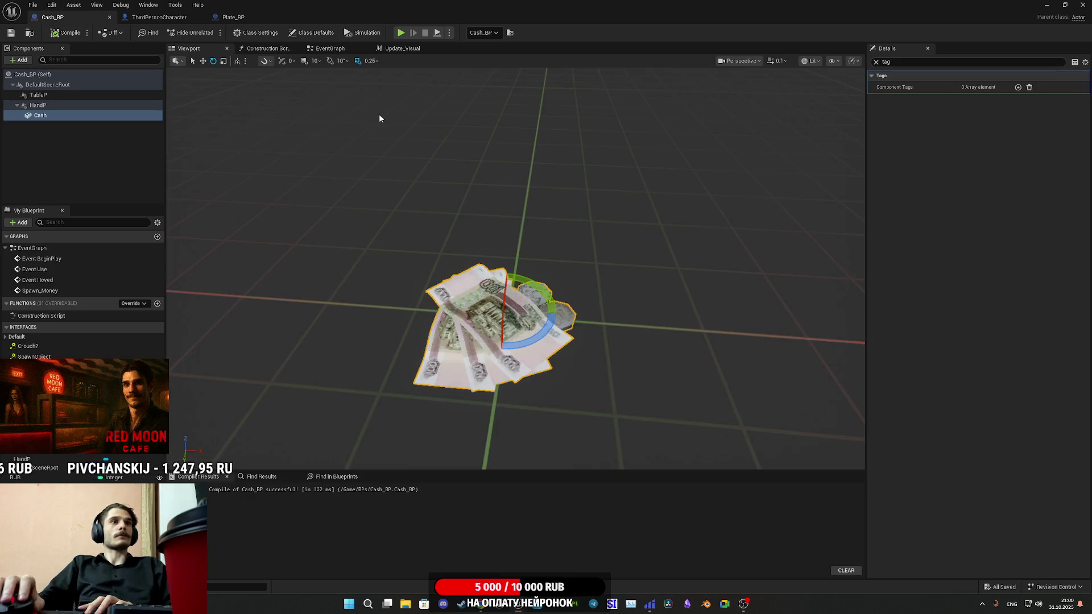
{"action": "left_click", "coordinate": [149, 17]}
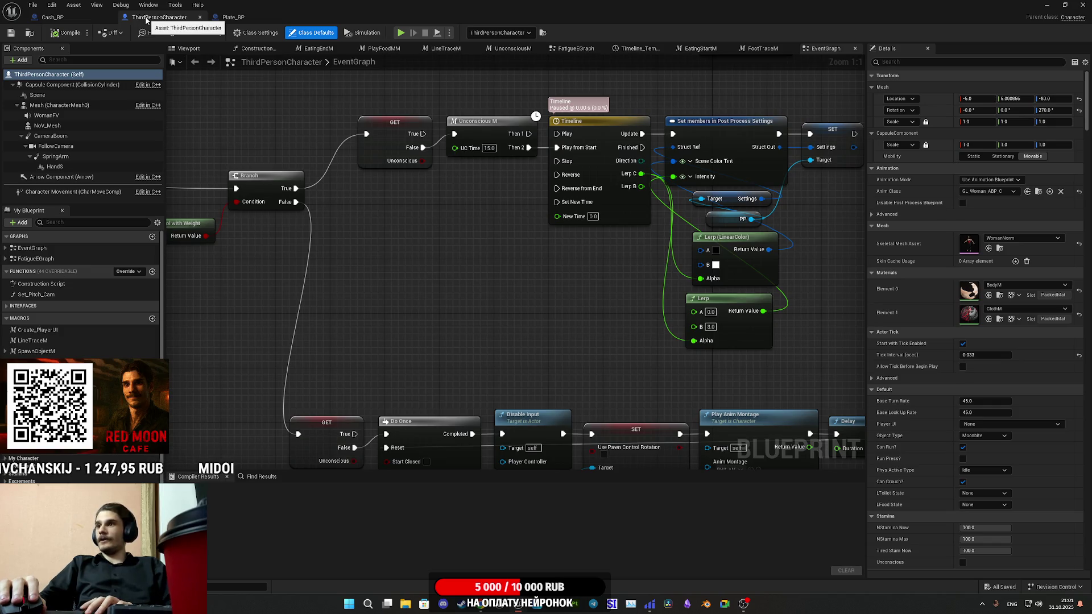
{"action": "left_click", "coordinate": [95, 16]}
{"action": "left_click", "coordinate": [236, 17]}
{"action": "left_click", "coordinate": [53, 118]}
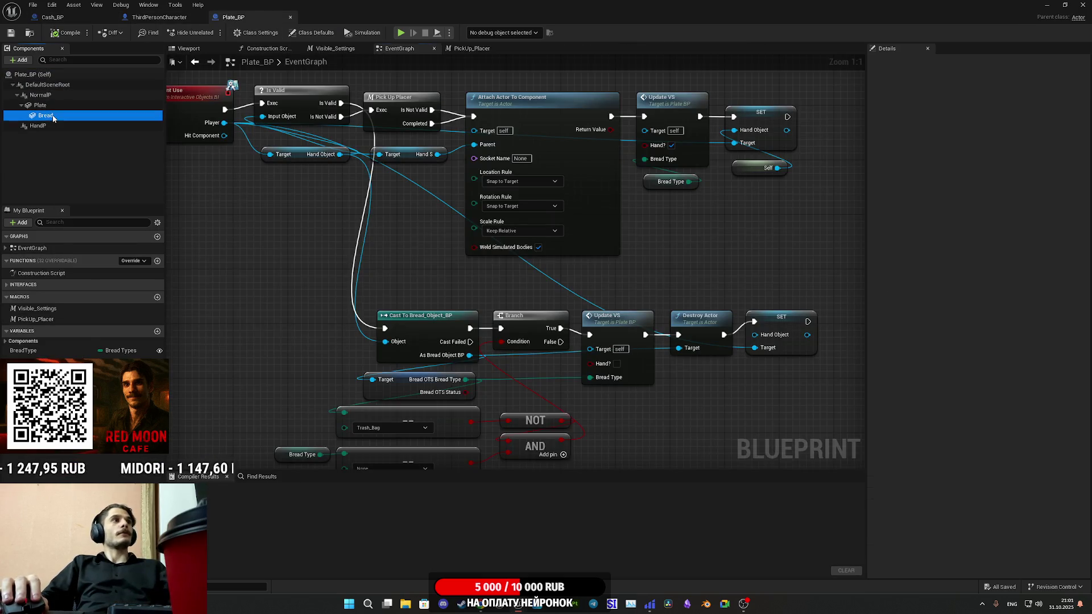
{"action": "left_click", "coordinate": [900, 62]}
{"action": "type", "text": "tag"}
{"action": "left_click", "coordinate": [982, 100]}
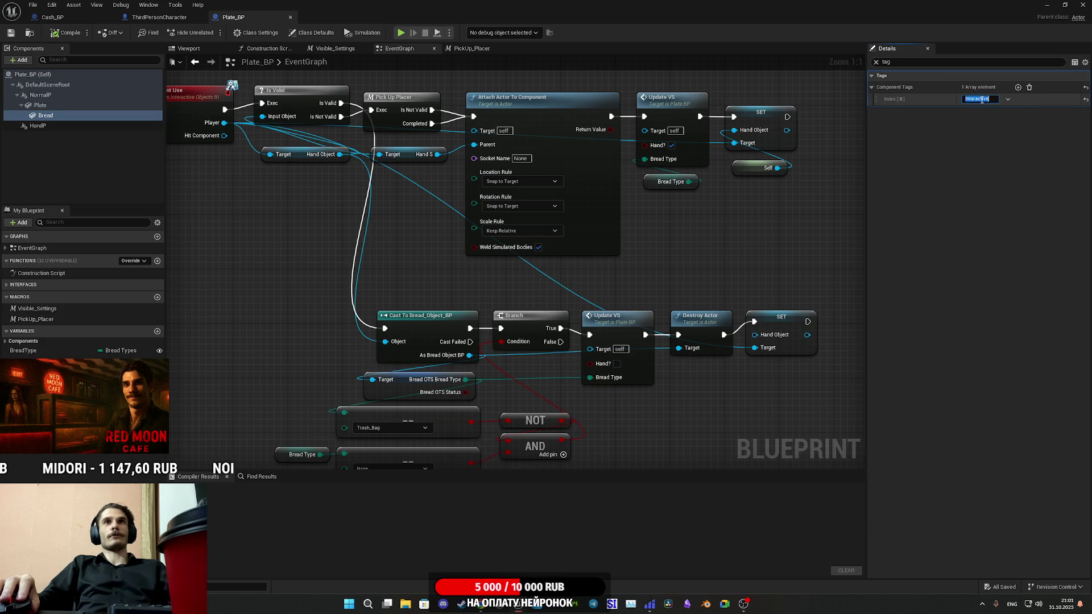
Add a component tag to Cash_BP's Cash component and paste Interactive into it
{"action": "left_click", "coordinate": [52, 17]}
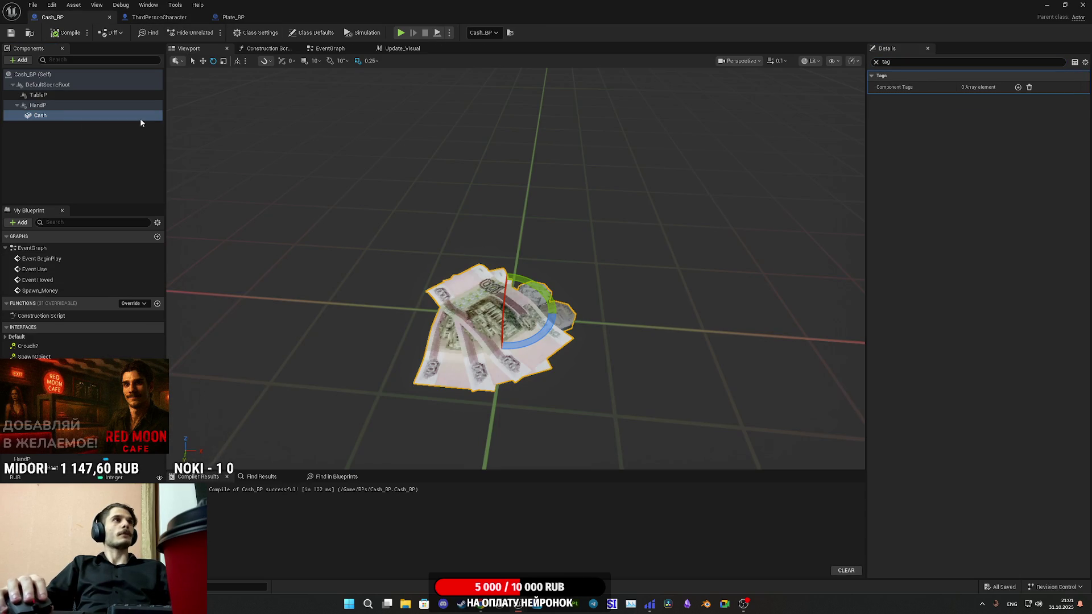
{"action": "left_click", "coordinate": [44, 117]}
{"action": "left_click", "coordinate": [1018, 87]}
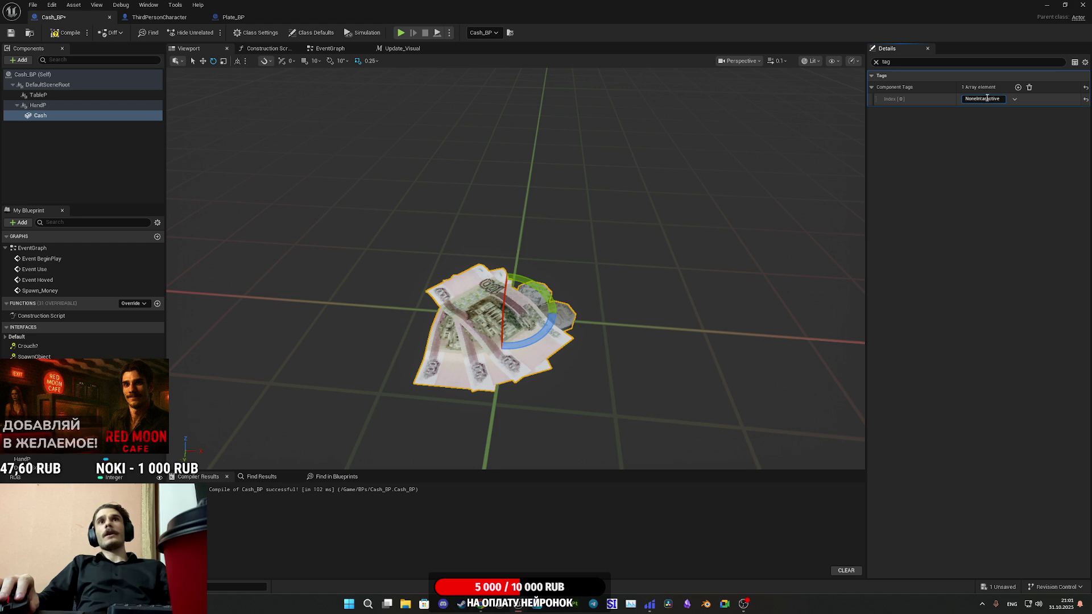
{"action": "double_click", "coordinate": [987, 98]}
{"action": "key", "text": "ctrl+v"}
{"action": "key", "text": "Return"}
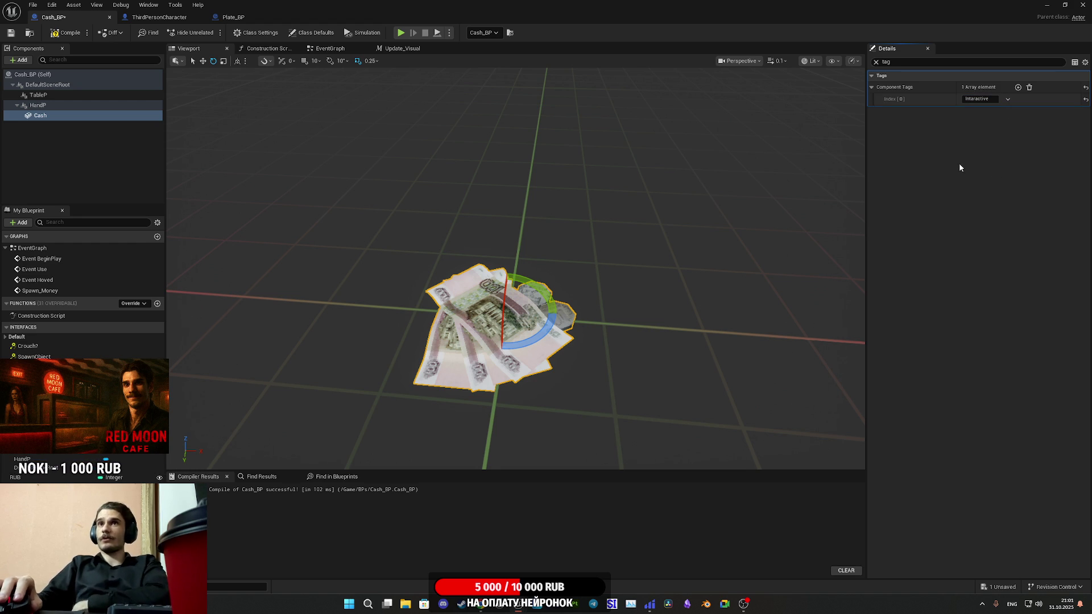
Remove the extra empty tag entries so Cash keeps only the Interactive tag
{"action": "left_click", "coordinate": [1019, 88]}
{"action": "left_click", "coordinate": [1018, 88]}
{"action": "left_click", "coordinate": [1019, 88]}
{"action": "left_click", "coordinate": [1018, 88]}
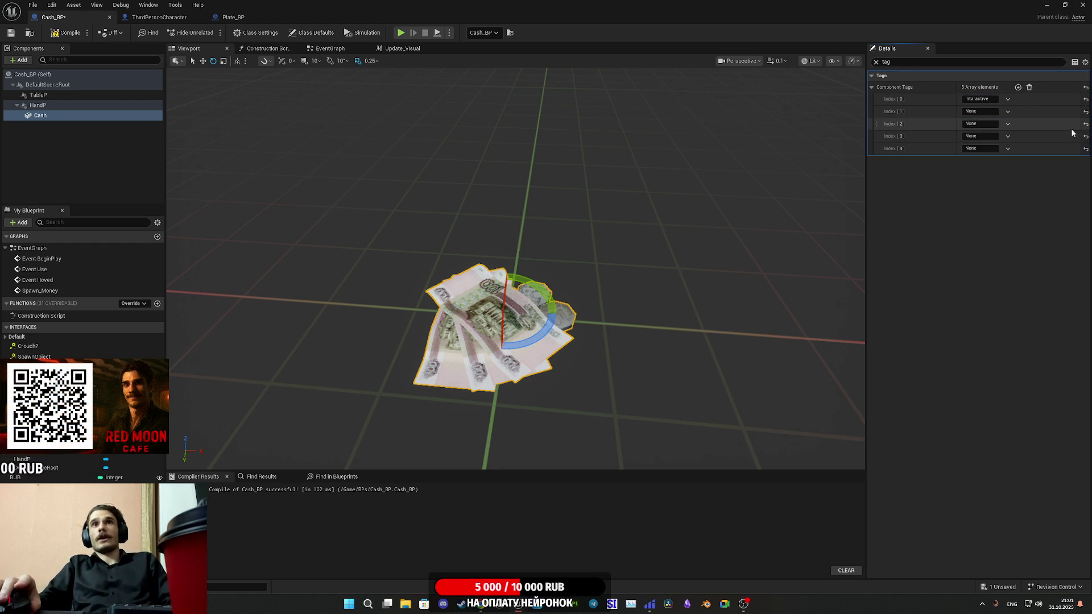
{"action": "left_click", "coordinate": [1008, 149]}
{"action": "left_click", "coordinate": [1019, 172]}
{"action": "left_click", "coordinate": [1008, 136]}
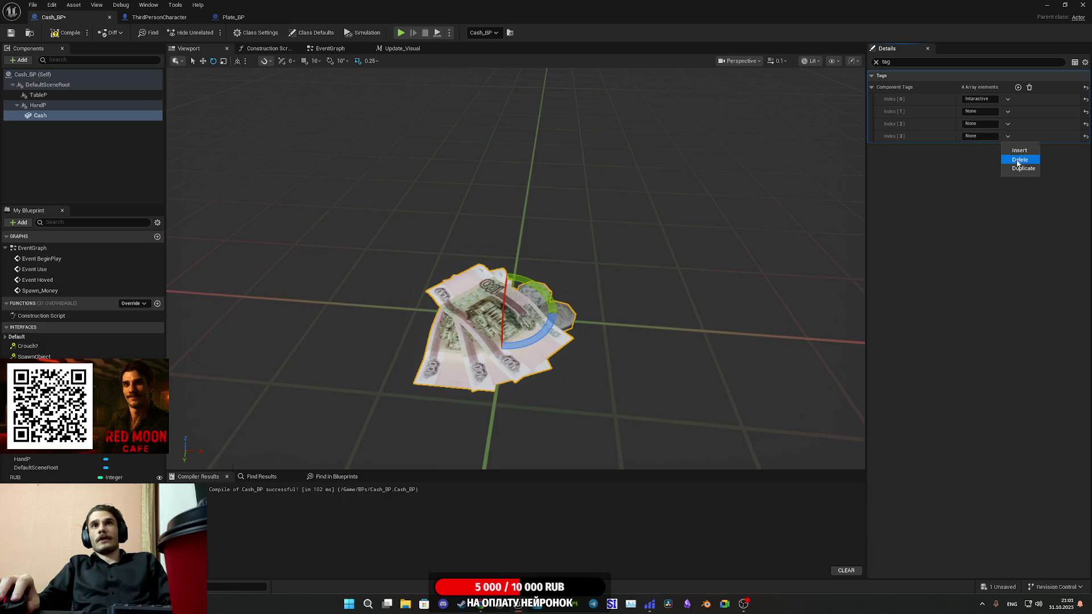
{"action": "left_click", "coordinate": [1019, 160]}
{"action": "left_click", "coordinate": [1008, 124]}
{"action": "left_click", "coordinate": [1019, 147]}
{"action": "left_click", "coordinate": [1008, 111]}
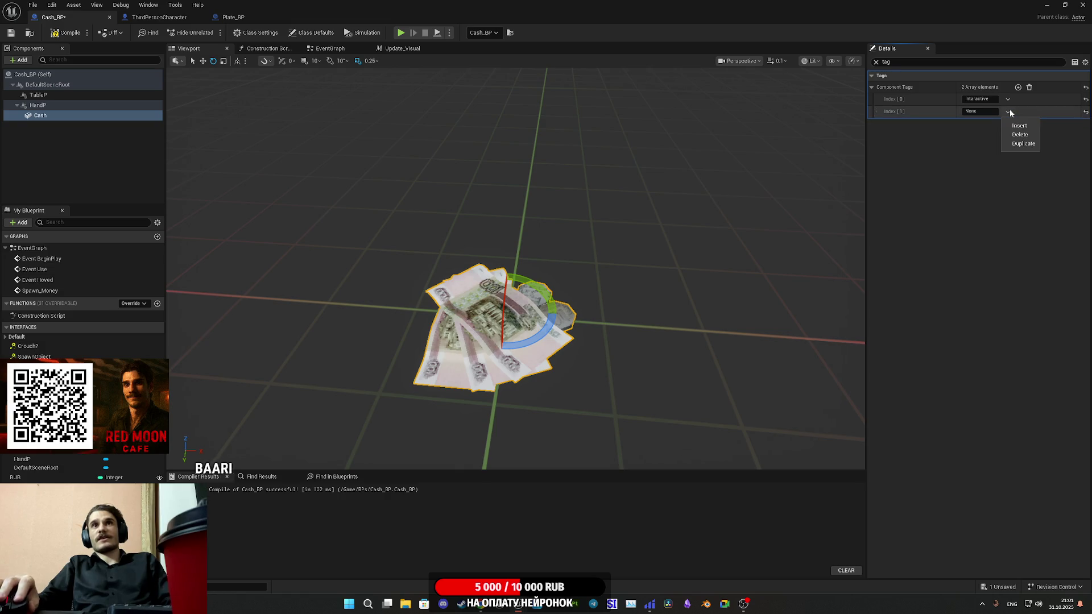
{"action": "left_click", "coordinate": [1020, 134]}
Compile and save Cash_BP, then compare it against Plate_BP
{"action": "left_click", "coordinate": [70, 32]}
{"action": "left_click", "coordinate": [10, 33]}
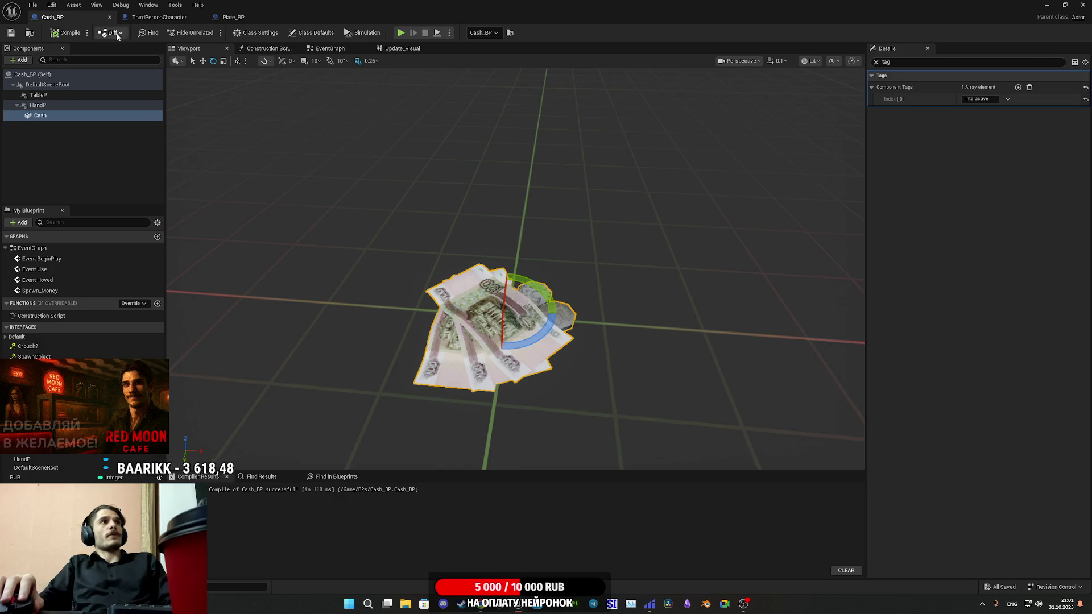
{"action": "left_click", "coordinate": [166, 18]}
{"action": "left_click", "coordinate": [234, 17]}
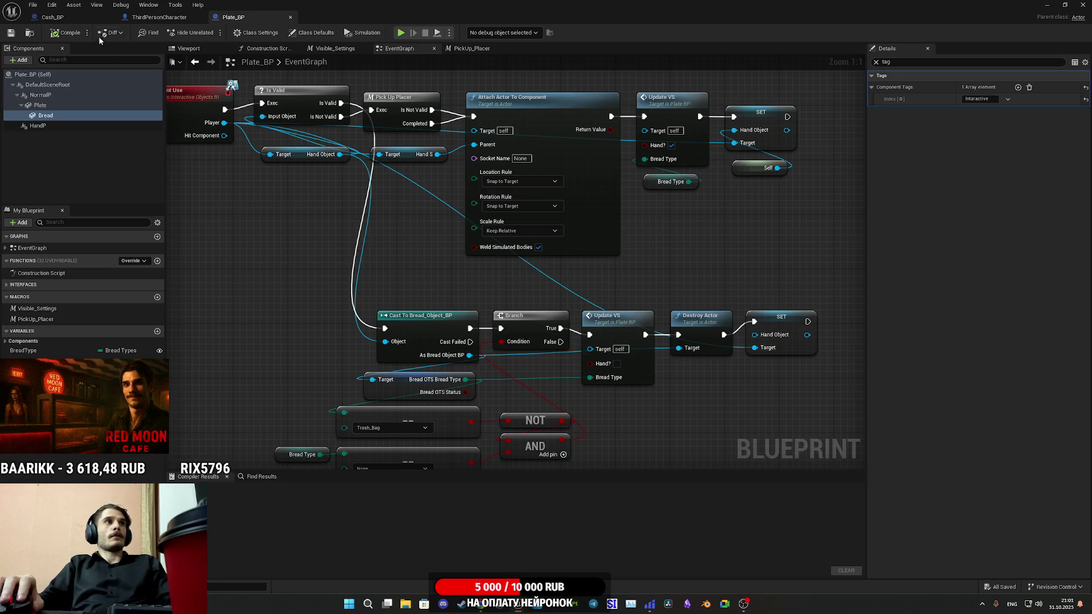
{"action": "left_click", "coordinate": [52, 17]}
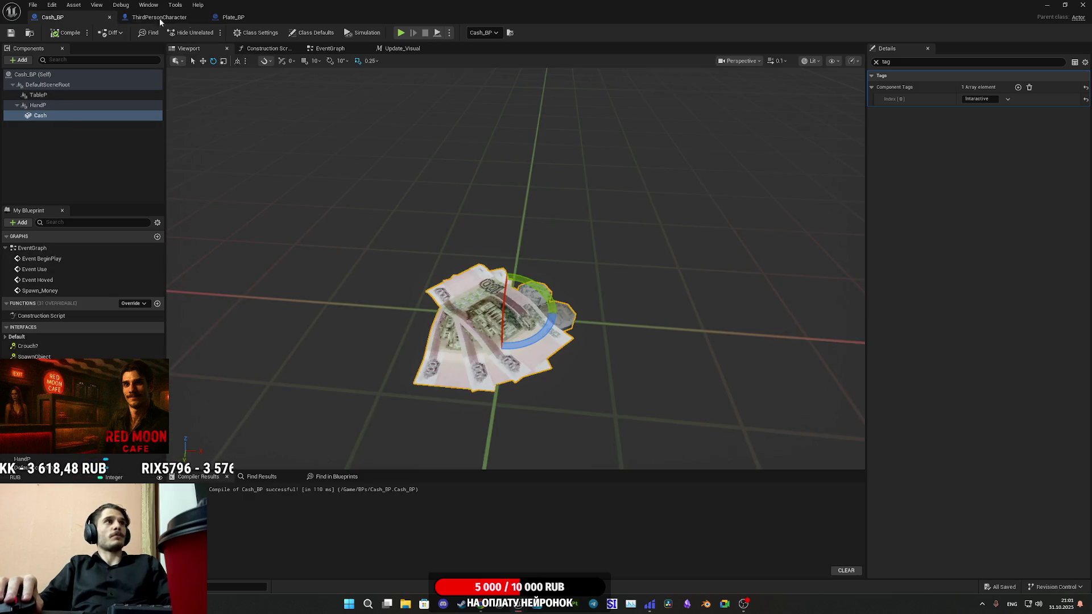
{"action": "left_click", "coordinate": [256, 19]}
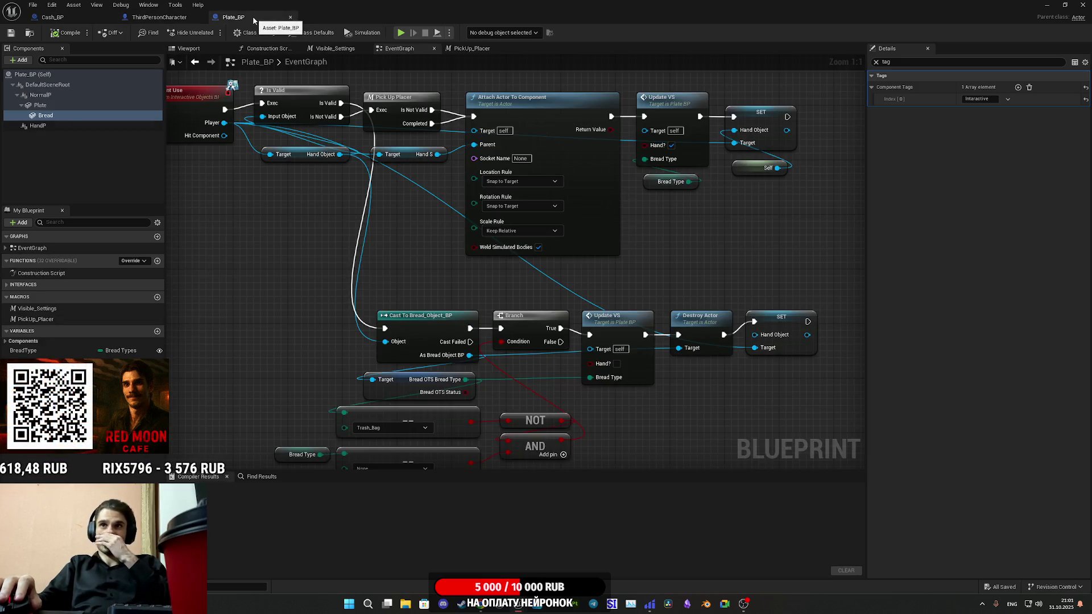
{"action": "left_click", "coordinate": [59, 18]}
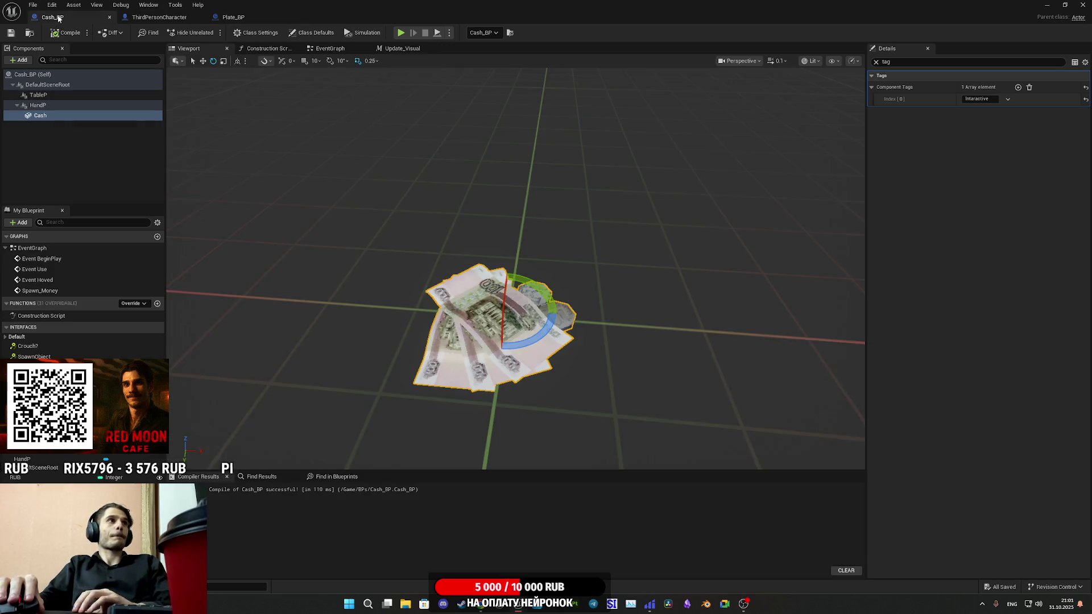
{"action": "left_click", "coordinate": [234, 18]}
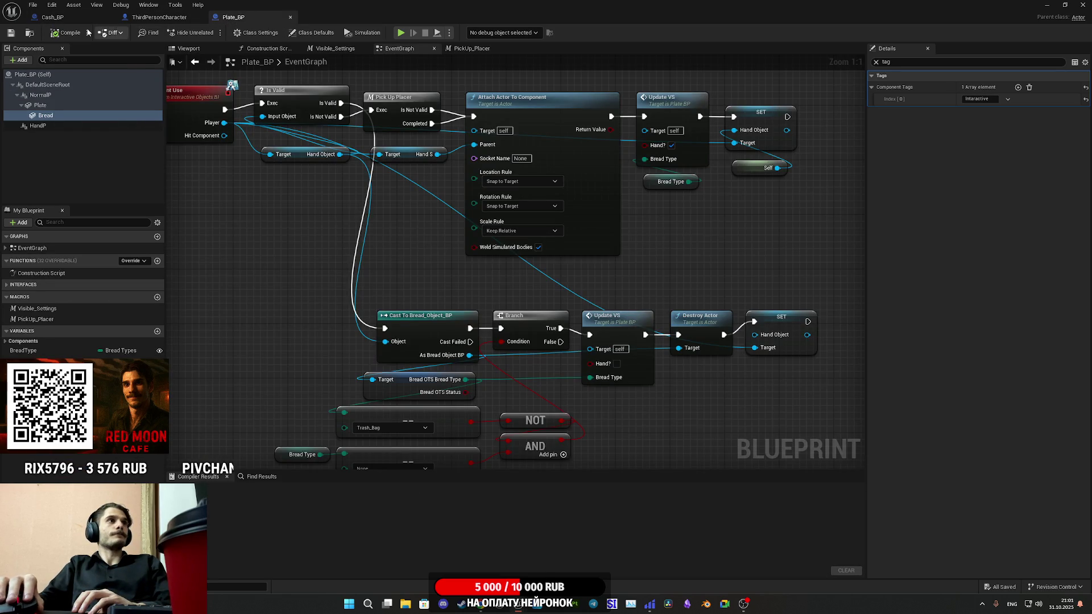
{"action": "left_click", "coordinate": [64, 18]}
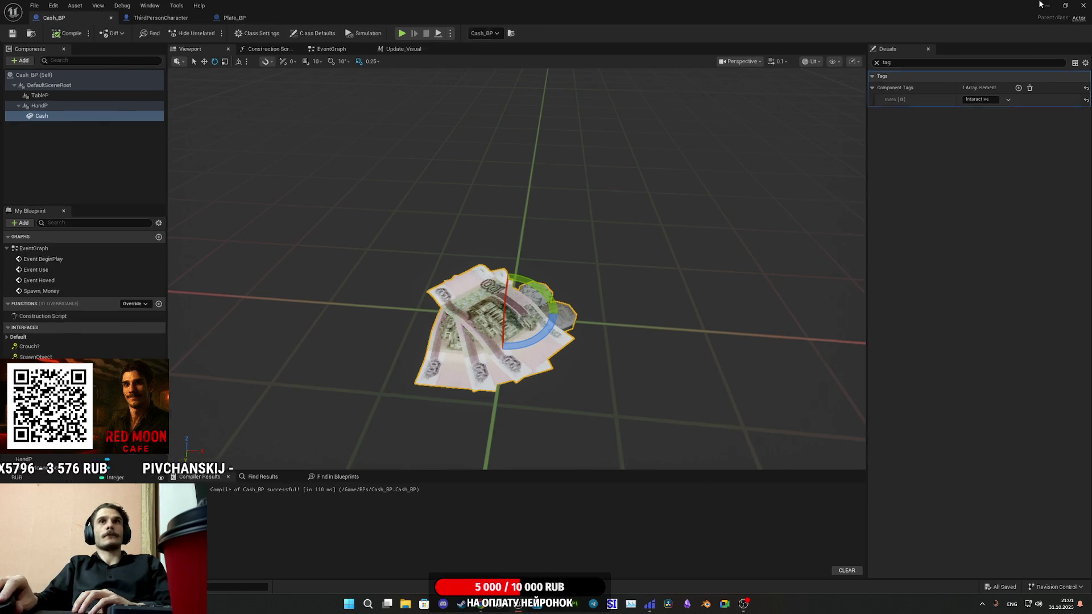
In fullscreen play, open the cafe door, knock down the customer, and pick up the counter cash
{"action": "left_click", "coordinate": [1040, 4]}
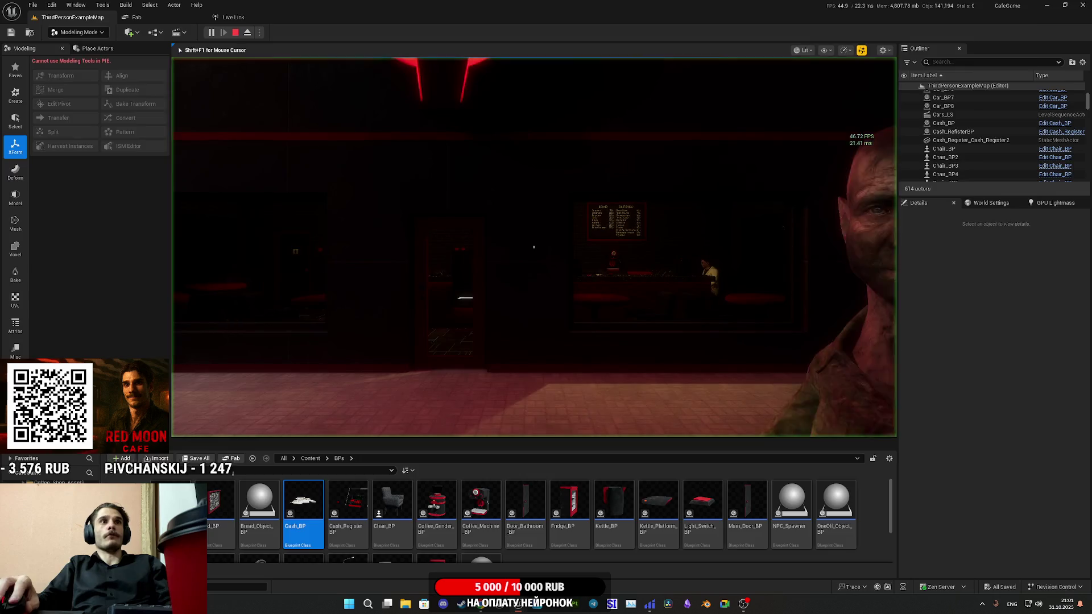
{"action": "key", "text": "F11"}
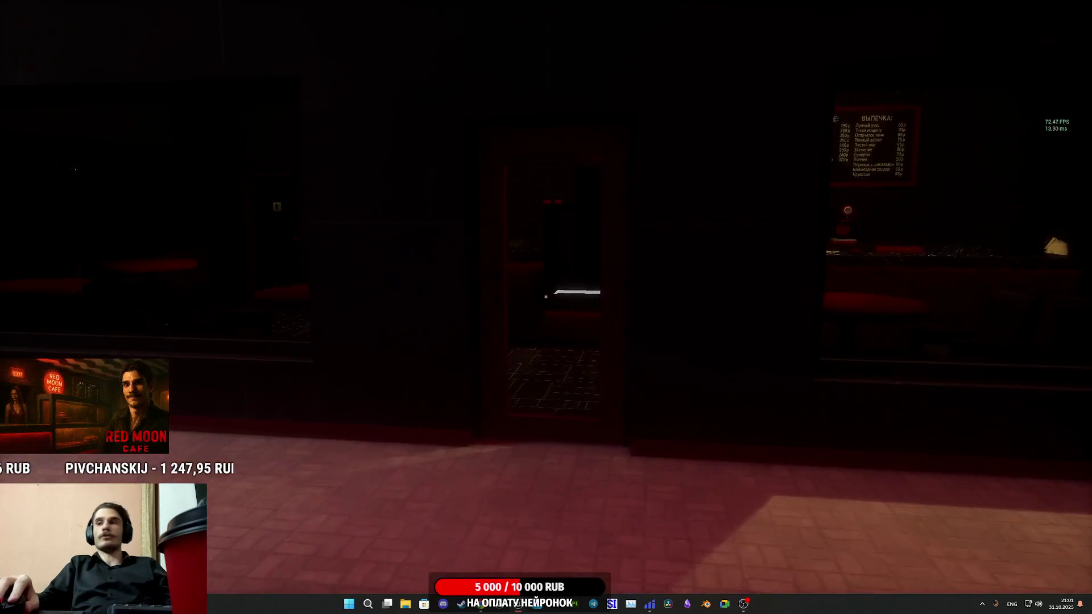
{"action": "left_click", "coordinate": [546, 296]}
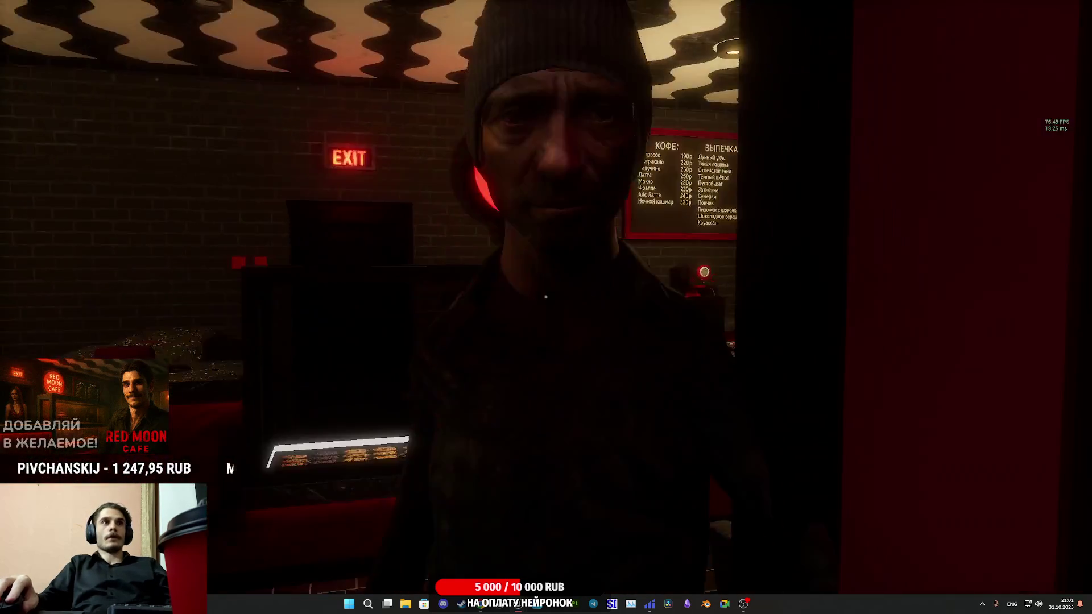
{"action": "left_click", "coordinate": [545, 297]}
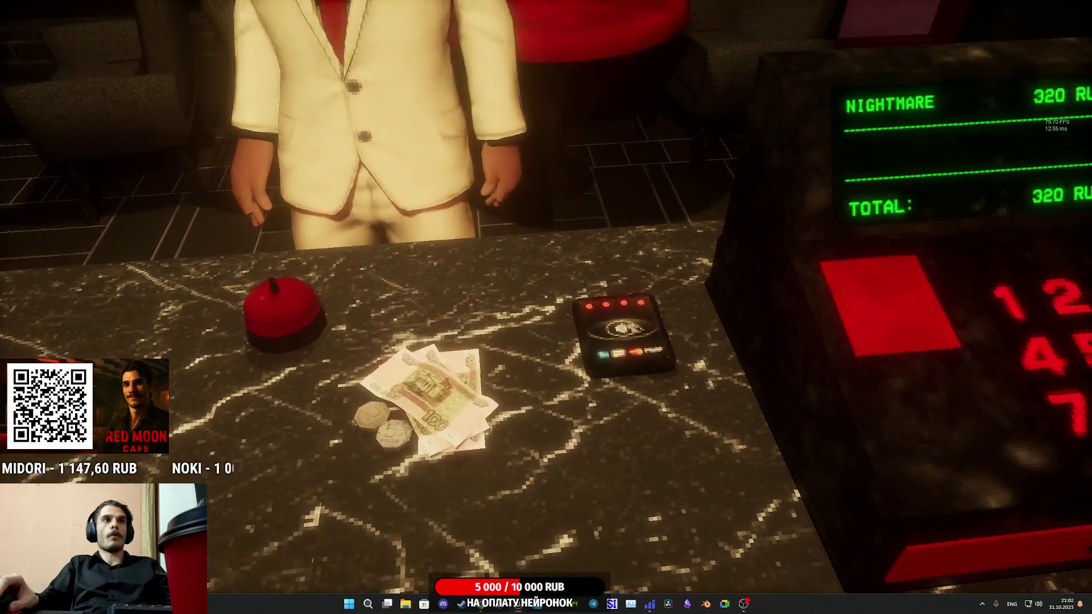
{"action": "left_click", "coordinate": [546, 297]}
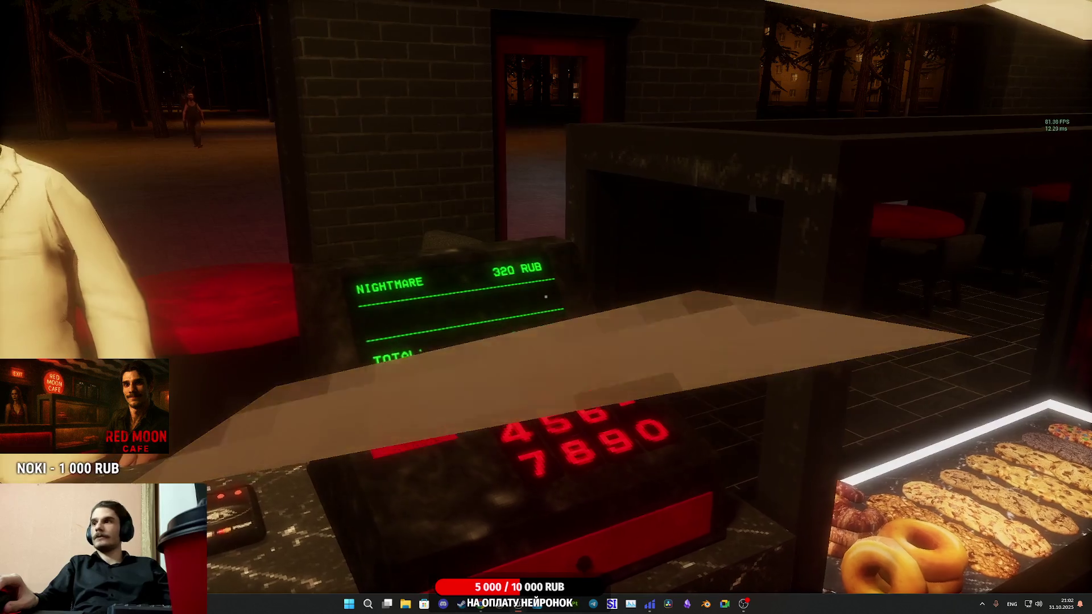
{"action": "key", "text": "Escape"}
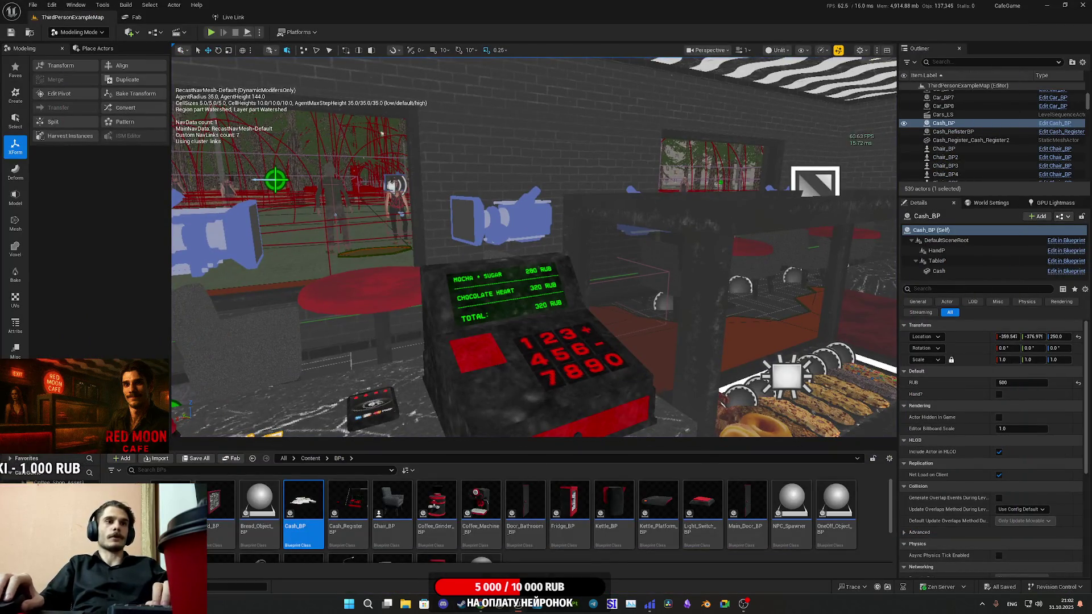
Reopen Cash_BP and review its HandP and Cash components against ThirdPersonCharacter and Plate_BP
{"action": "double_click", "coordinate": [303, 504]}
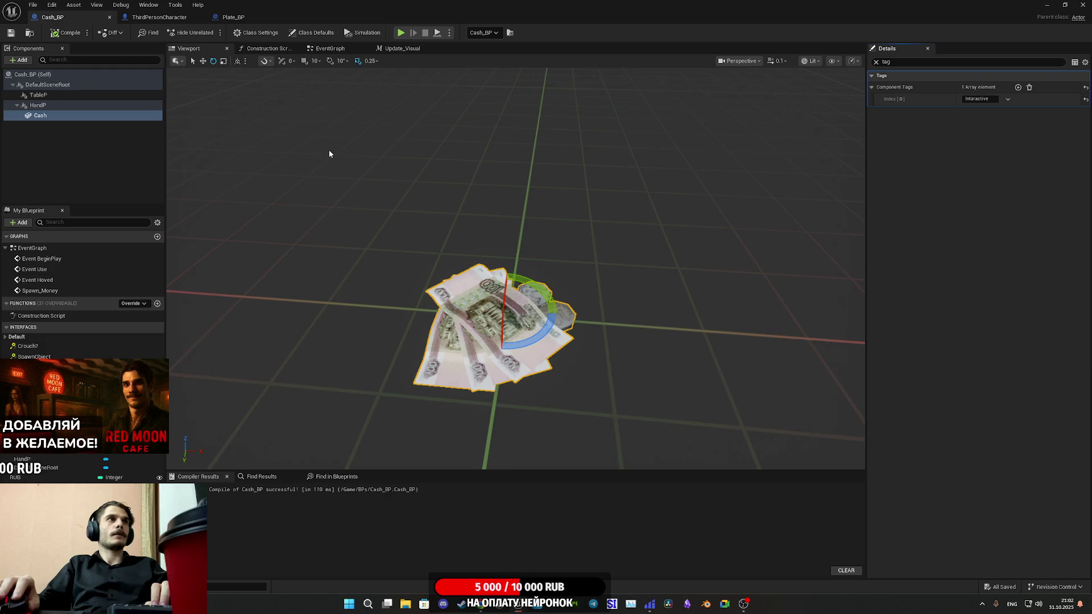
{"action": "left_click", "coordinate": [40, 106]}
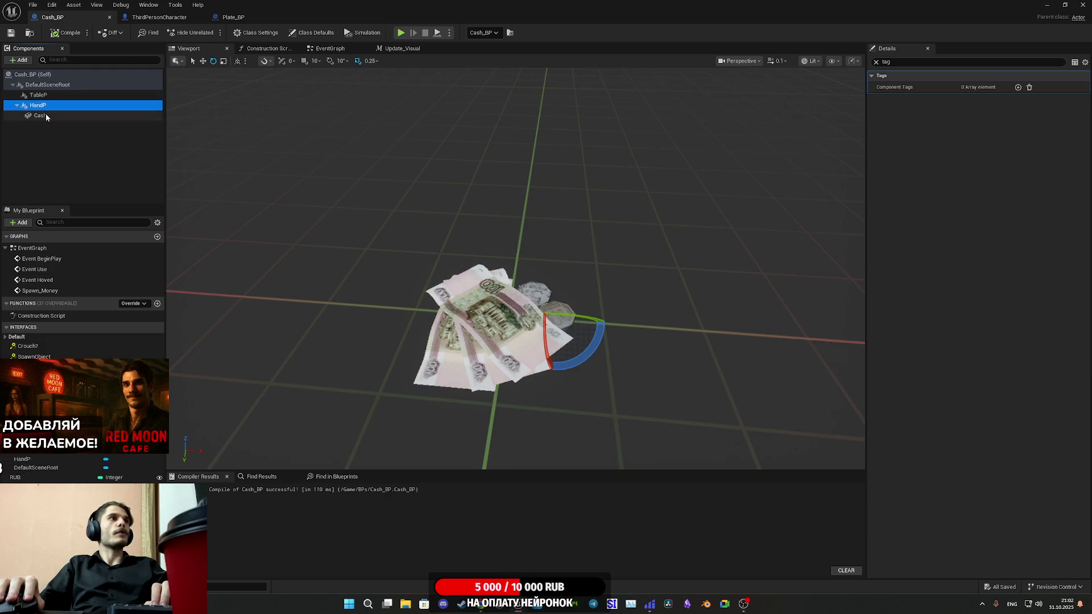
{"action": "left_click", "coordinate": [49, 116]}
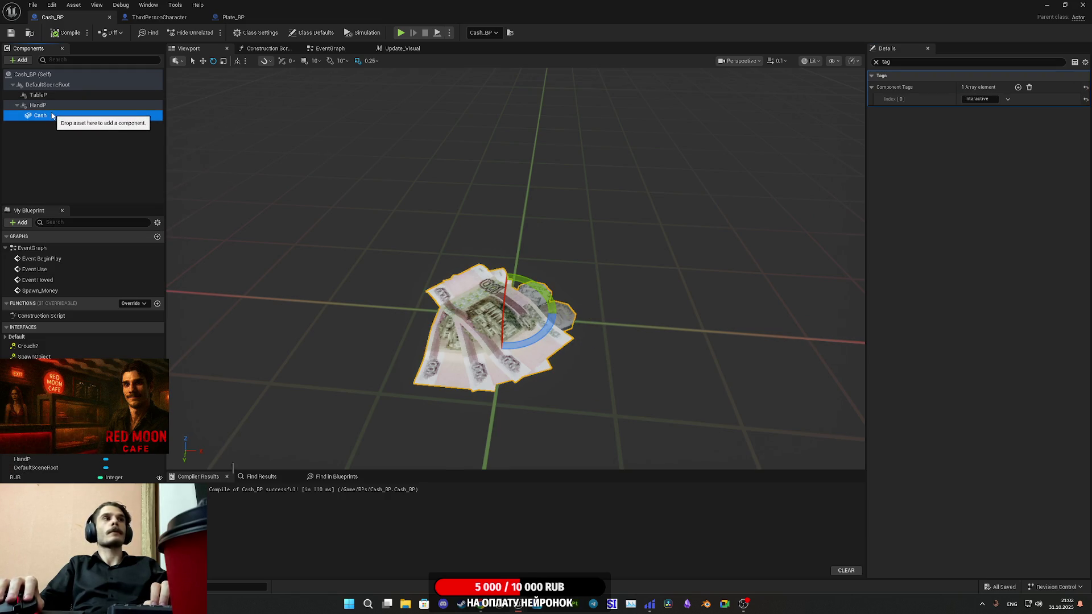
{"action": "left_click", "coordinate": [38, 105]}
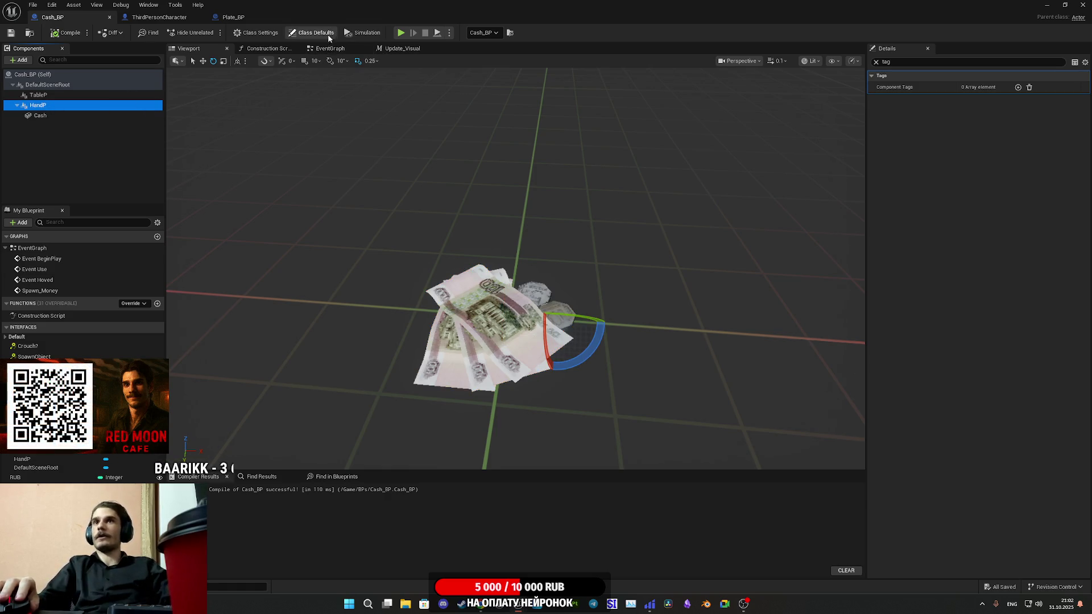
{"action": "left_click", "coordinate": [160, 17]}
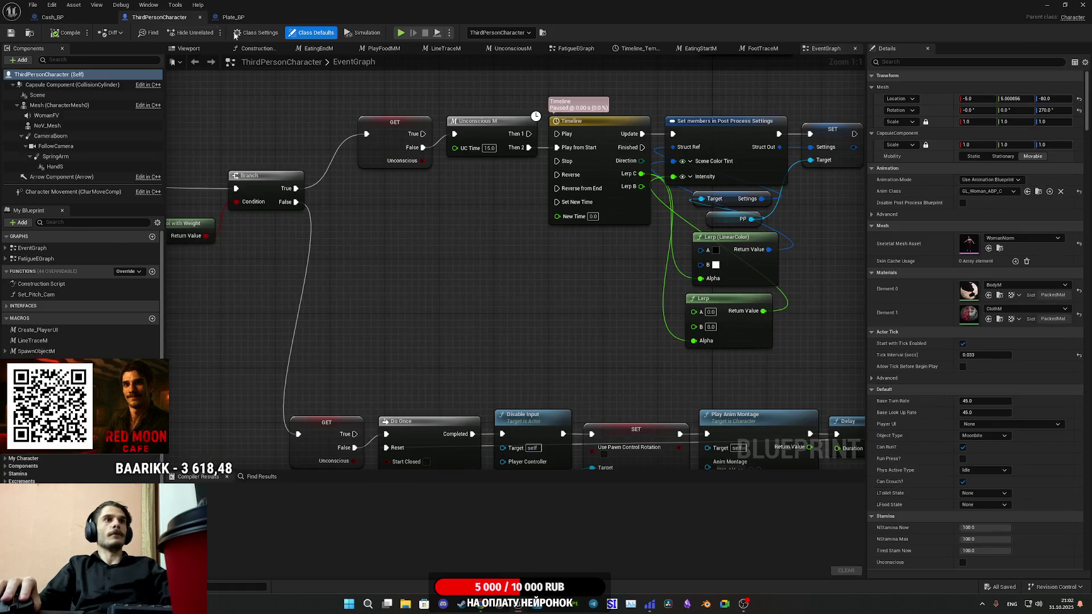
{"action": "mouse_move", "coordinate": [506, 197]}
{"action": "left_mouse_down"}
{"action": "mouse_move", "coordinate": [355, 103]}
{"action": "mouse_move", "coordinate": [364, 130]}
{"action": "mouse_move", "coordinate": [365, 117]}
{"action": "left_mouse_up"}
{"action": "left_click", "coordinate": [239, 18]}
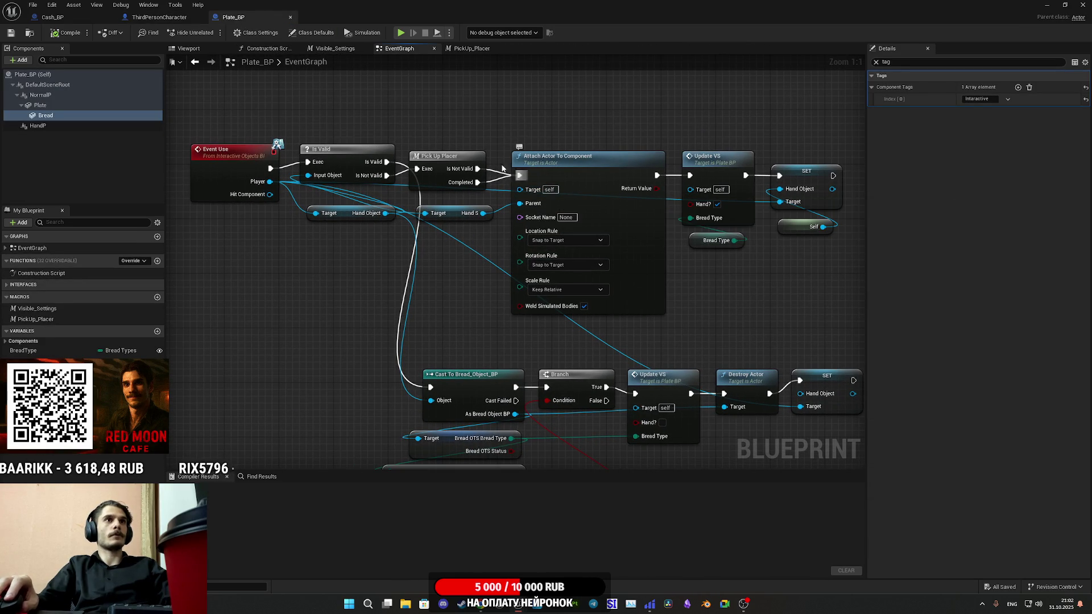
{"action": "left_click", "coordinate": [52, 17]}
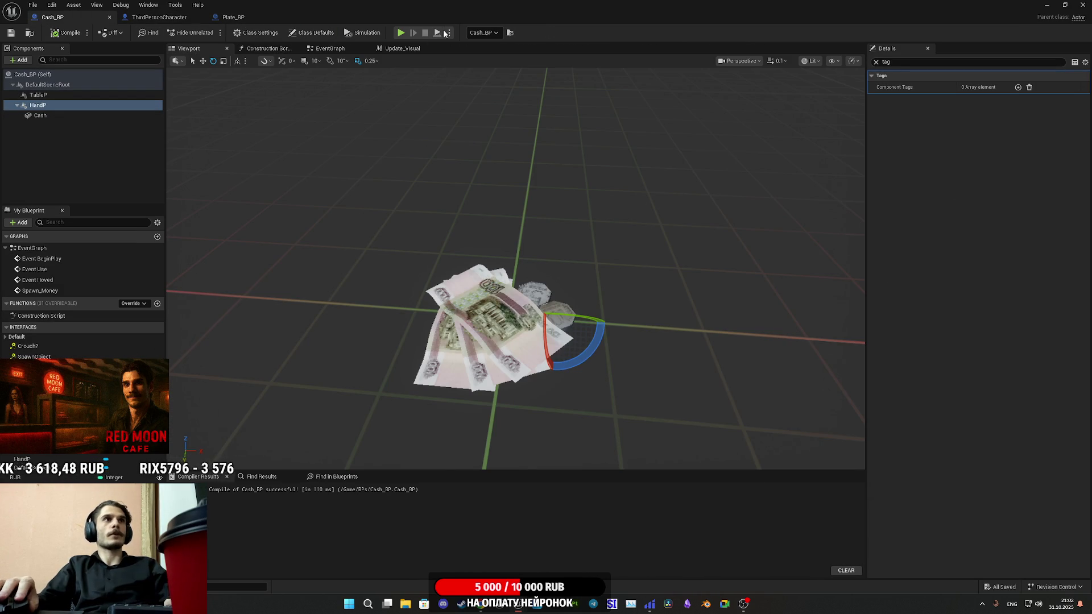
Delete the Self node feeding Attach Actor To Component's Target and compile Cash_BP
{"action": "left_click", "coordinate": [349, 49]}
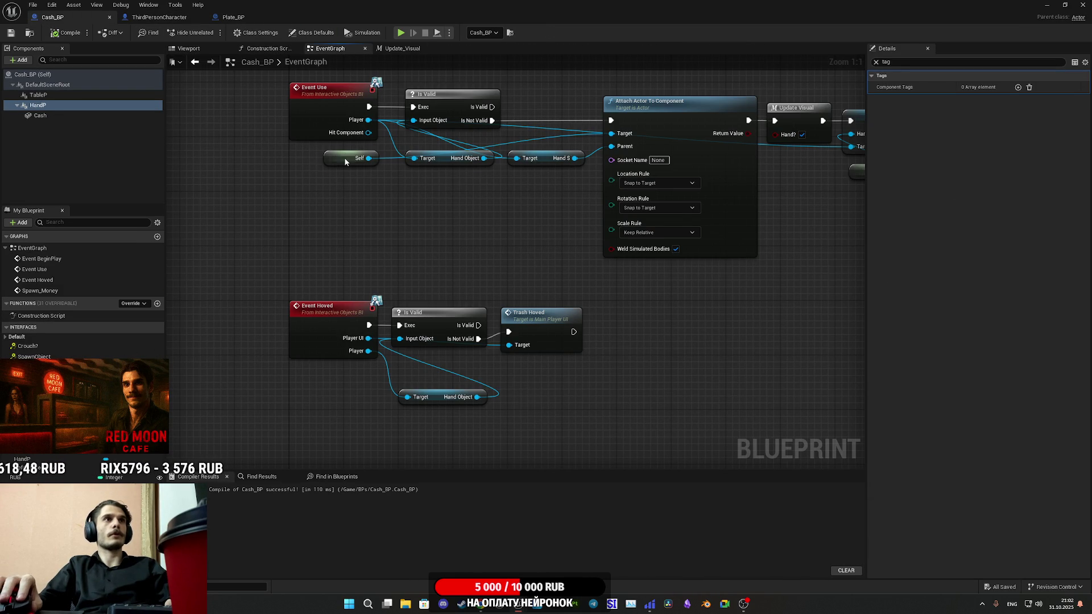
{"action": "left_click_drag", "start_coordinate": [347, 158], "coordinate": [412, 224]}
{"action": "key", "text": "Delete"}
{"action": "left_click", "coordinate": [66, 33]}
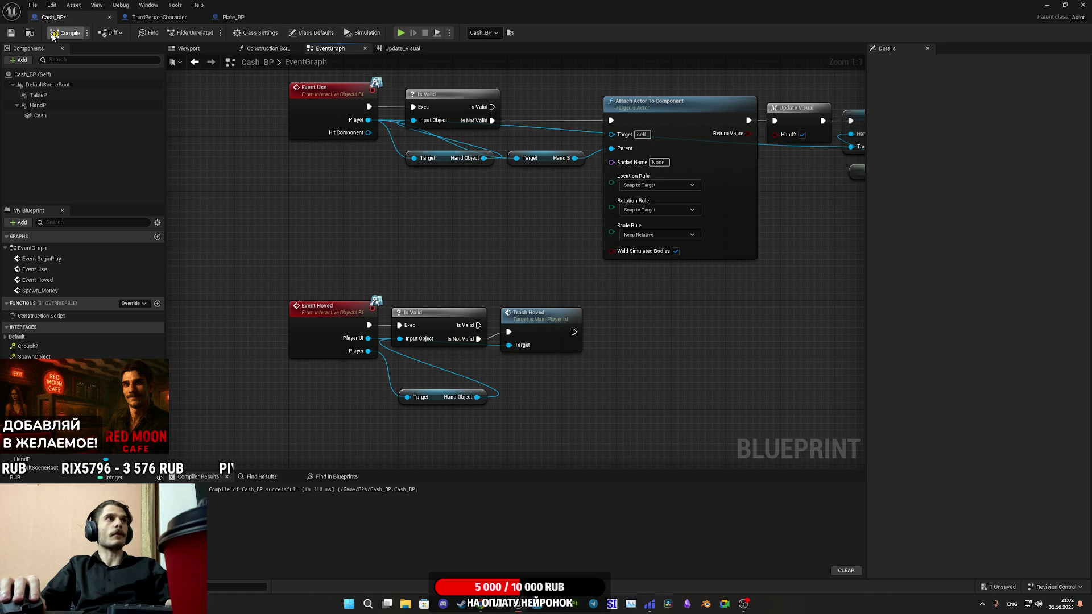
{"action": "left_click", "coordinate": [10, 33]}
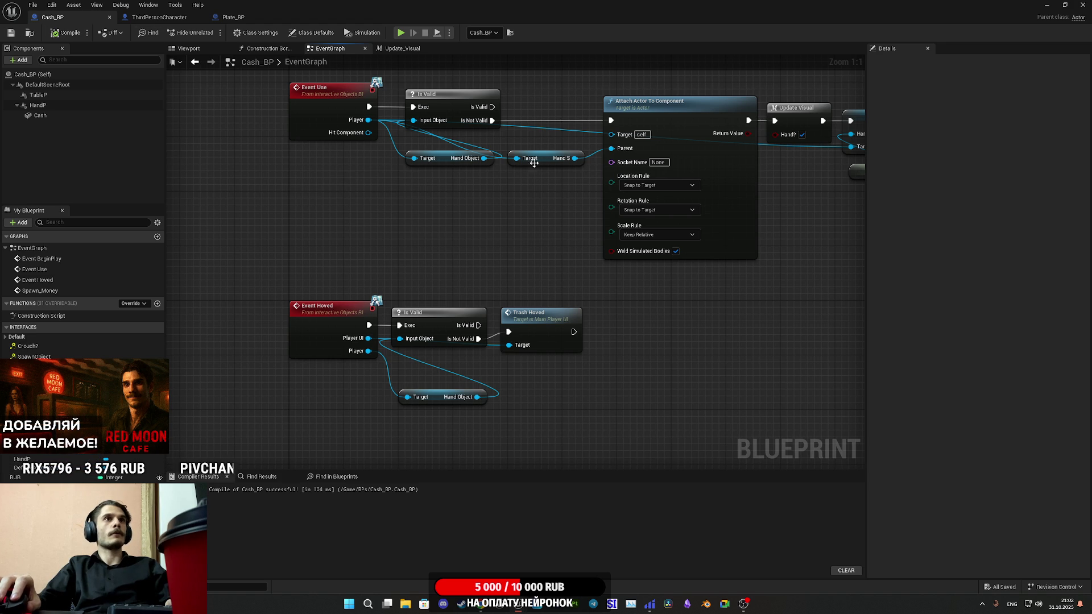
Select the Cash mesh and clear its Details filter to show all properties
{"action": "left_click", "coordinate": [46, 116]}
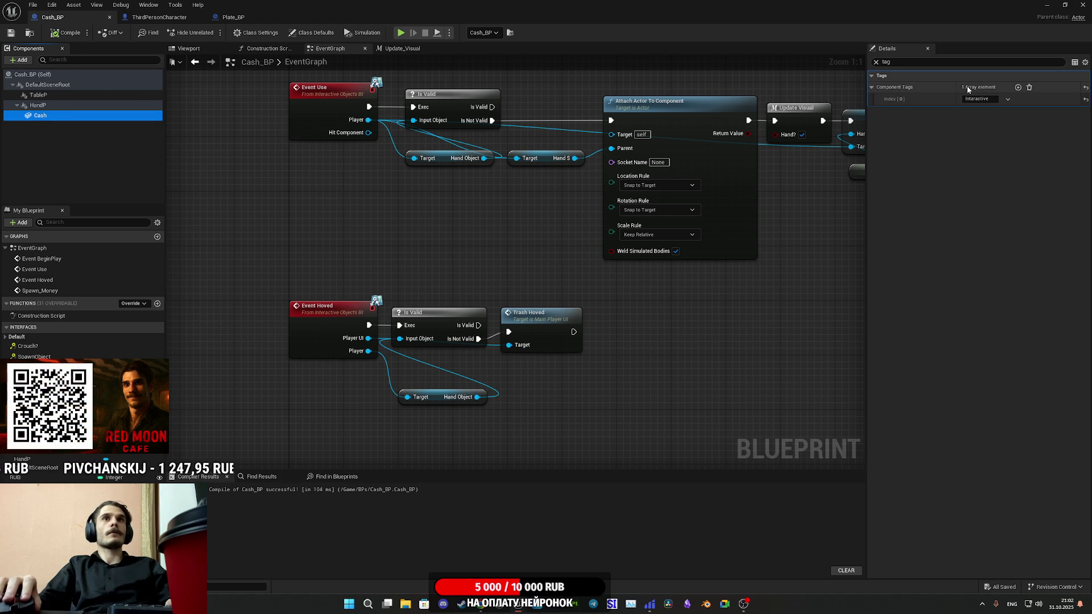
{"action": "left_click", "coordinate": [876, 62]}
{"action": "scroll", "coordinate": [910, 355], "scroll_direction": "down", "scroll_amount": 10}
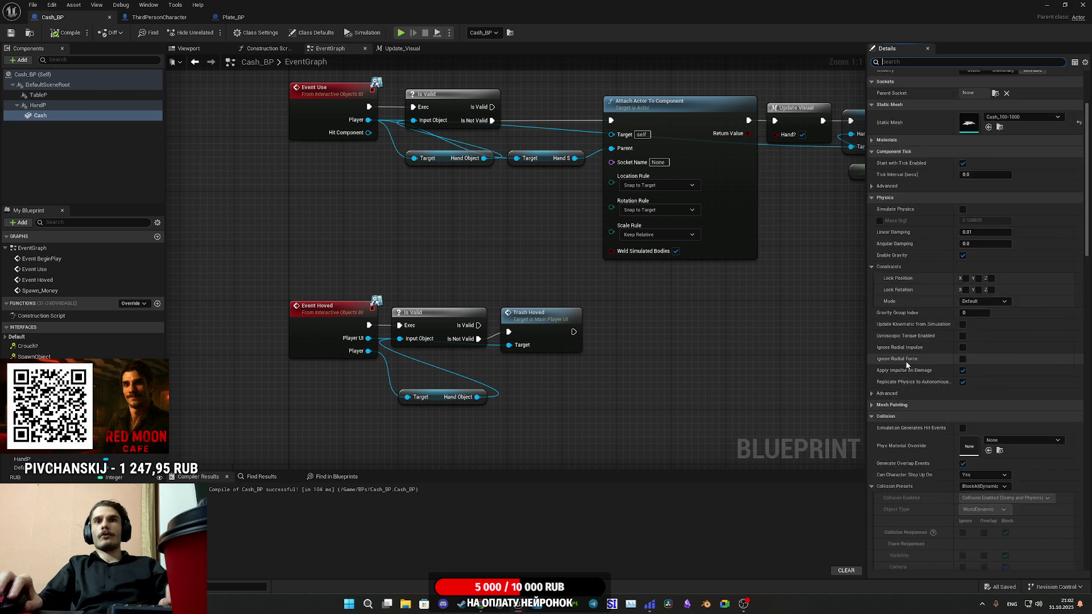
{"action": "scroll", "coordinate": [914, 359], "scroll_direction": "down", "scroll_amount": 3}
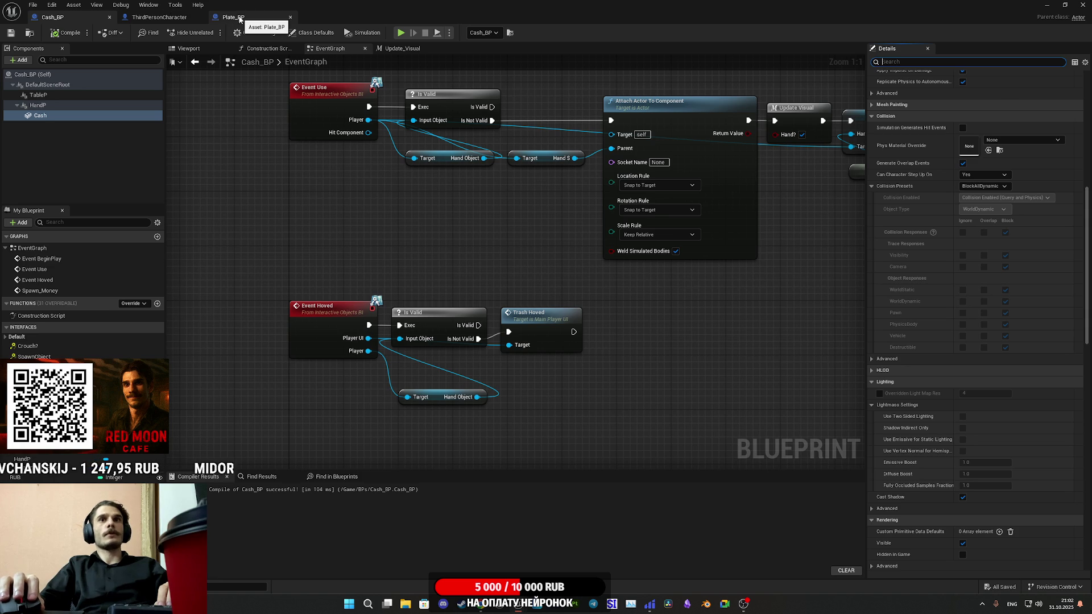
{"action": "left_click", "coordinate": [239, 18]}
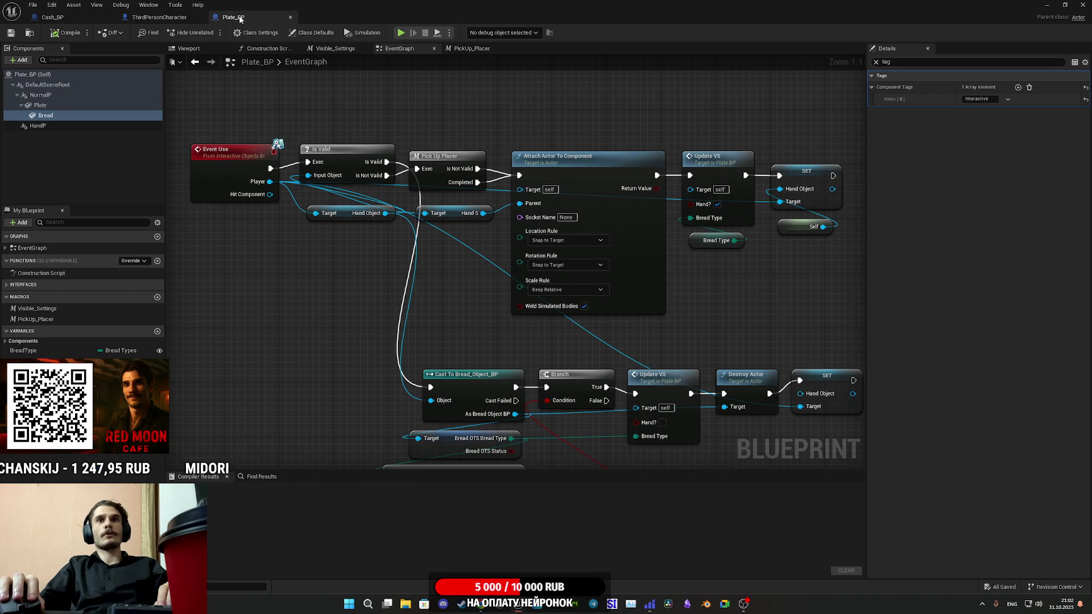
Copy all Collision category properties from Plate_BP's Bread component
{"action": "left_click", "coordinate": [56, 118]}
{"action": "left_click", "coordinate": [876, 63]}
{"action": "scroll", "coordinate": [927, 312], "scroll_direction": "down", "scroll_amount": 5}
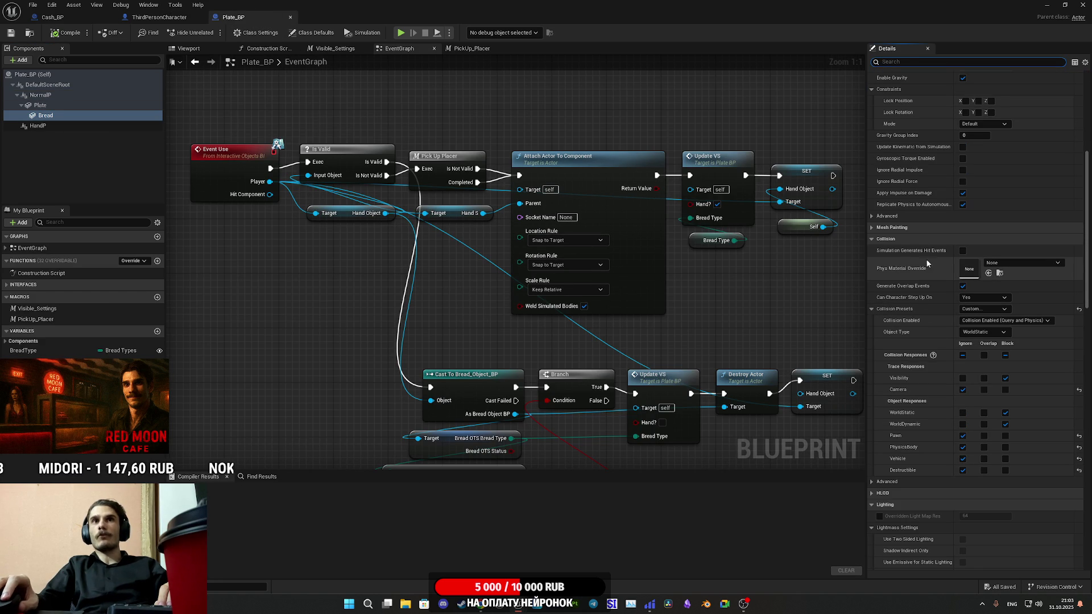
{"action": "right_click", "coordinate": [894, 241]}
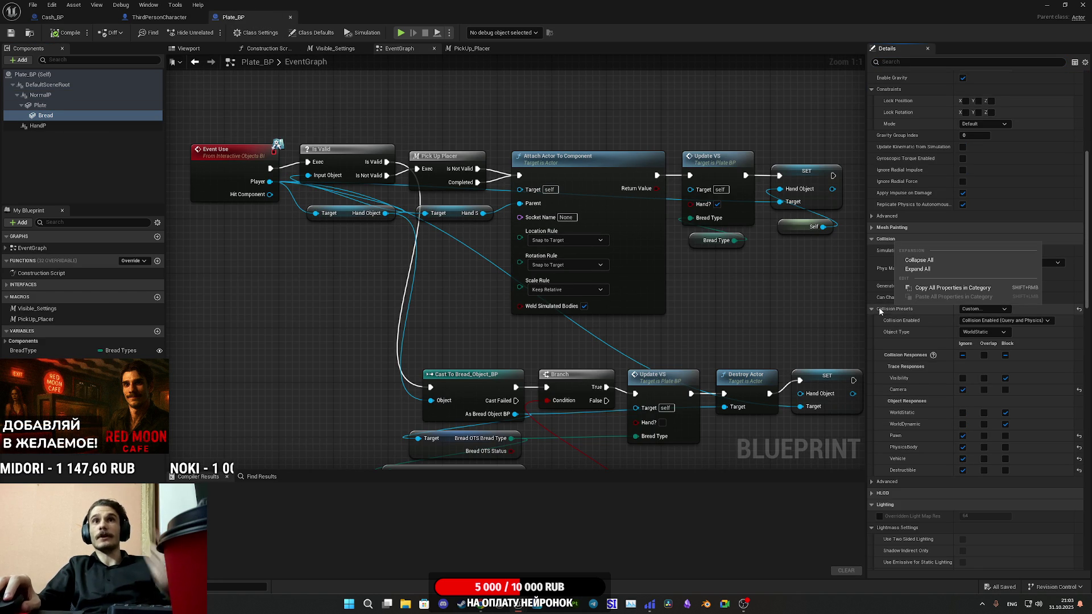
{"action": "left_click", "coordinate": [951, 289]}
{"action": "left_click", "coordinate": [70, 19]}
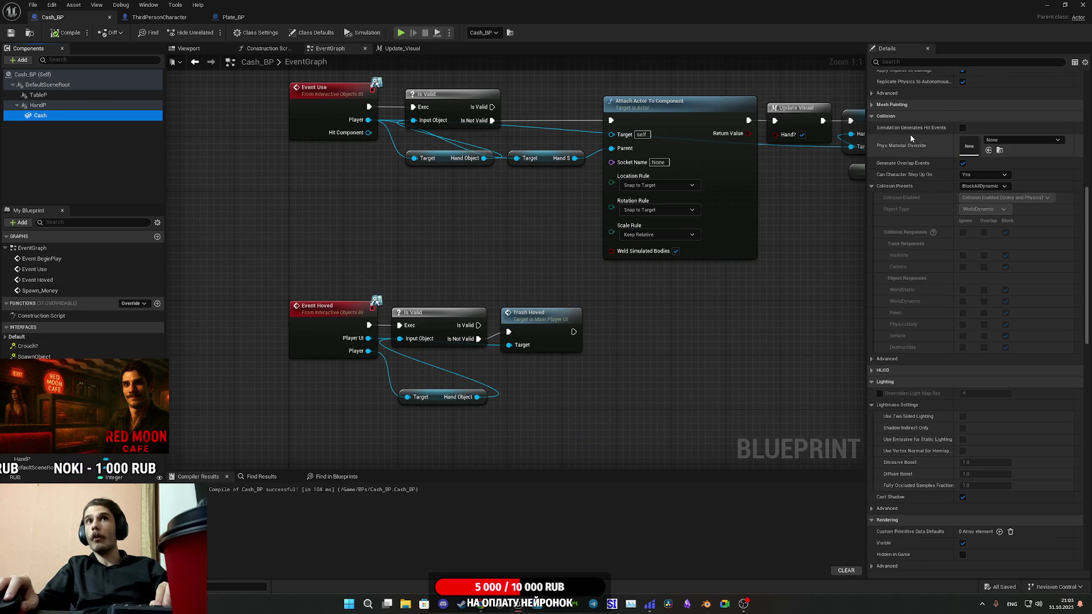
Paste Bread's collision settings onto Cash, giving it a Custom WorldStatic collision preset
{"action": "right_click", "coordinate": [894, 118]}
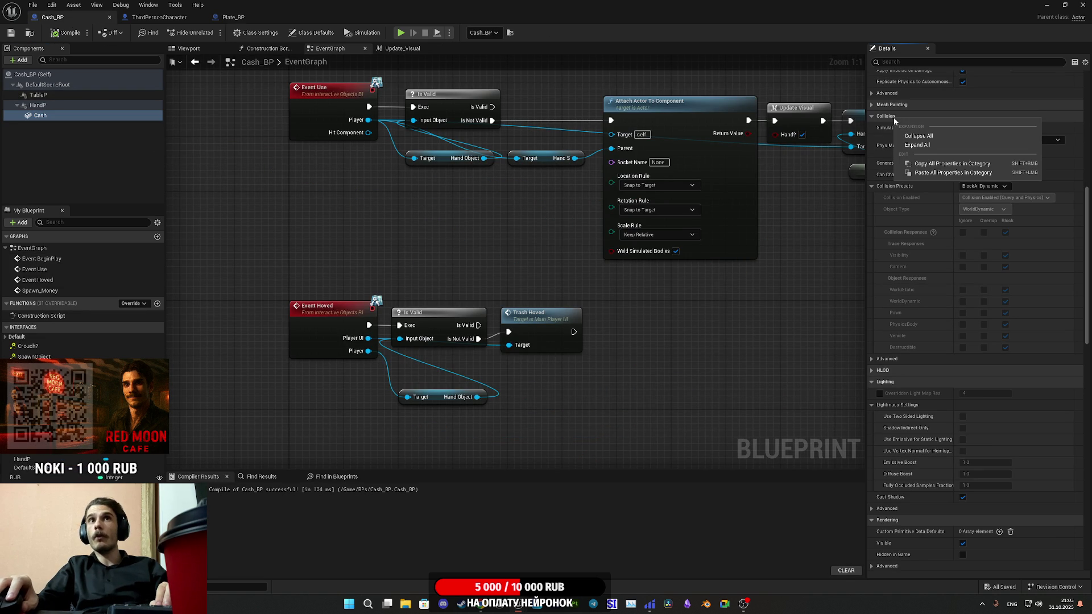
{"action": "left_click", "coordinate": [940, 172]}
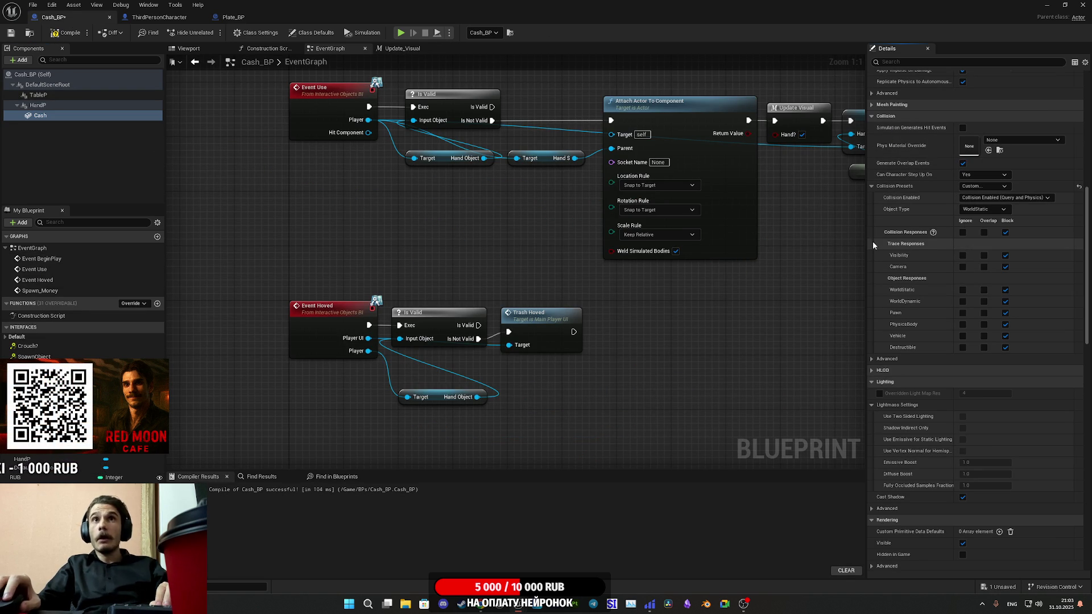
{"action": "left_click", "coordinate": [257, 19]}
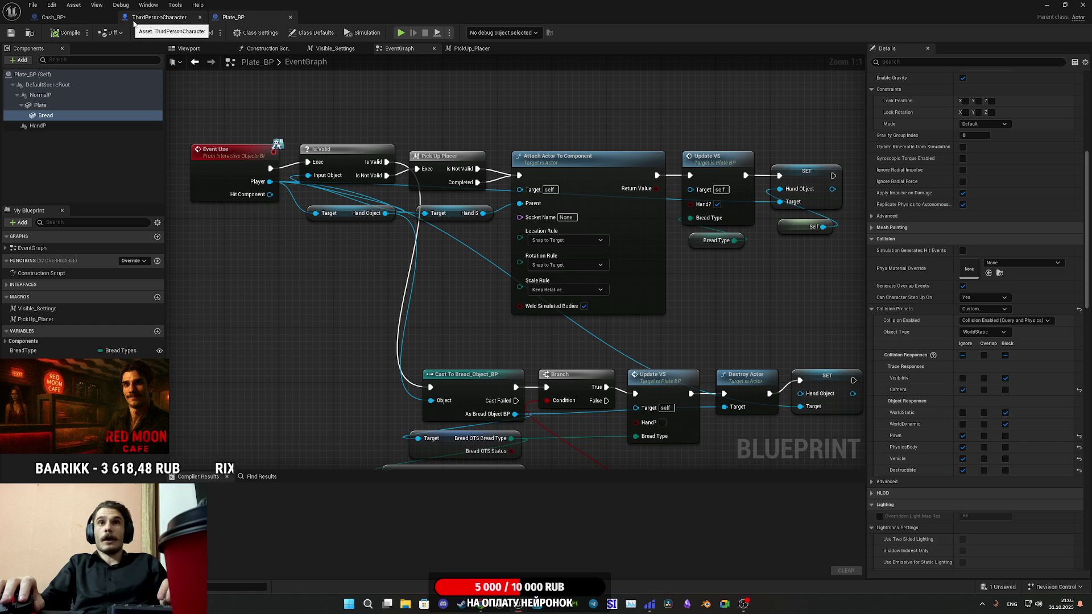
Make the Cash mesh ignore Pawn, PhysicsBody, Vehicle and Destructible, and block WorldStatic and WorldDynamic
{"action": "left_click", "coordinate": [57, 18]}
{"action": "left_click", "coordinate": [963, 302]}
{"action": "left_click", "coordinate": [242, 18]}
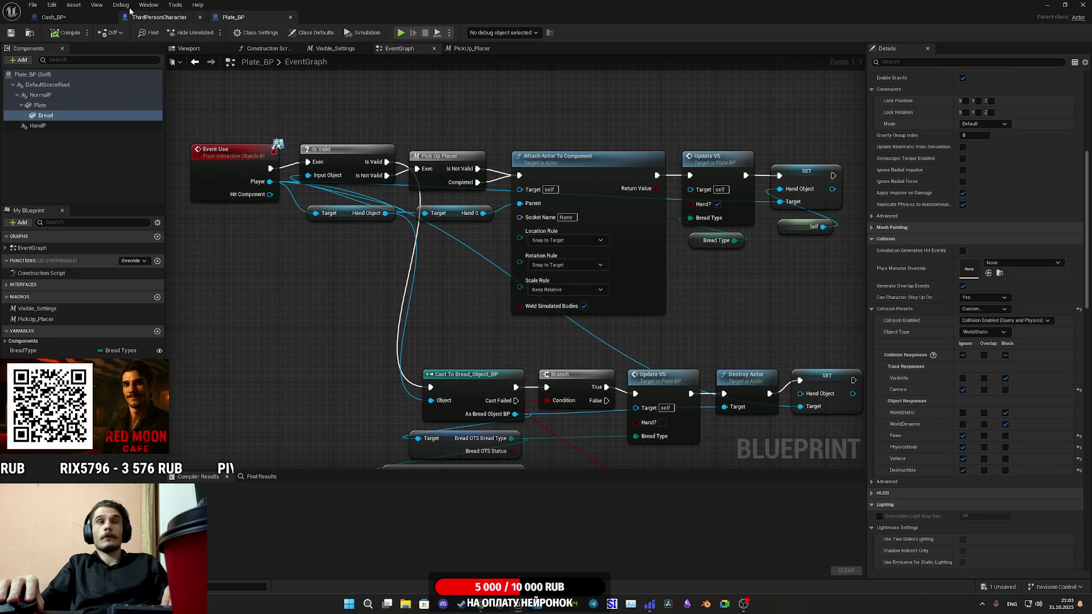
{"action": "left_click", "coordinate": [52, 17]}
{"action": "left_click", "coordinate": [963, 348]}
{"action": "left_click", "coordinate": [963, 335]}
{"action": "left_click", "coordinate": [963, 324]}
{"action": "left_click", "coordinate": [963, 313]}
{"action": "left_click", "coordinate": [1005, 302]}
{"action": "left_click", "coordinate": [1005, 290]}
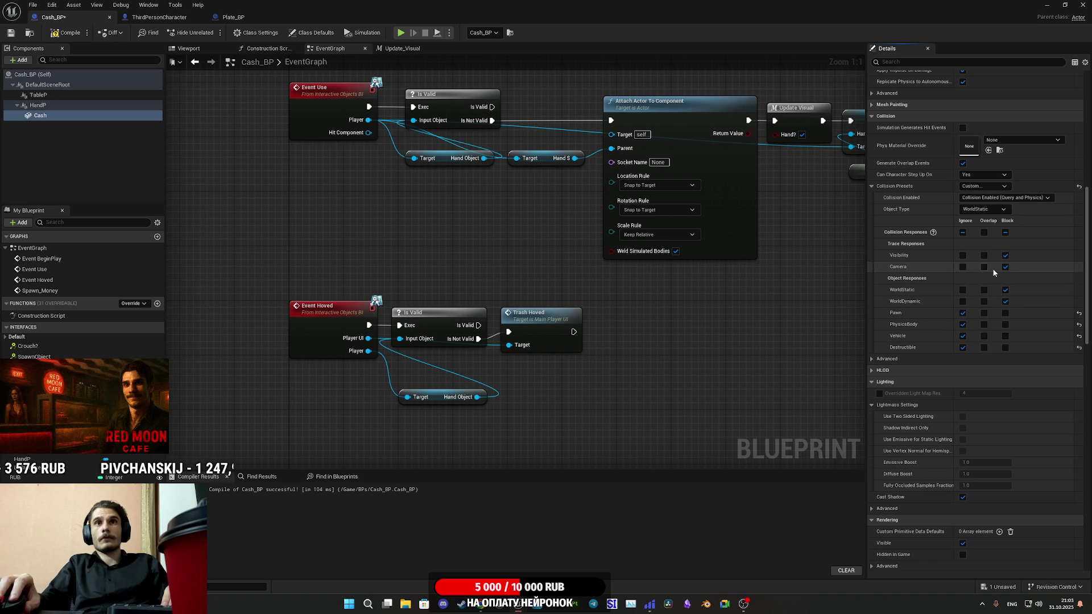
Make Cash ignore the Camera channel, checking it against Plate_BP, then minimize the Blueprint editor
{"action": "left_click", "coordinate": [233, 17]}
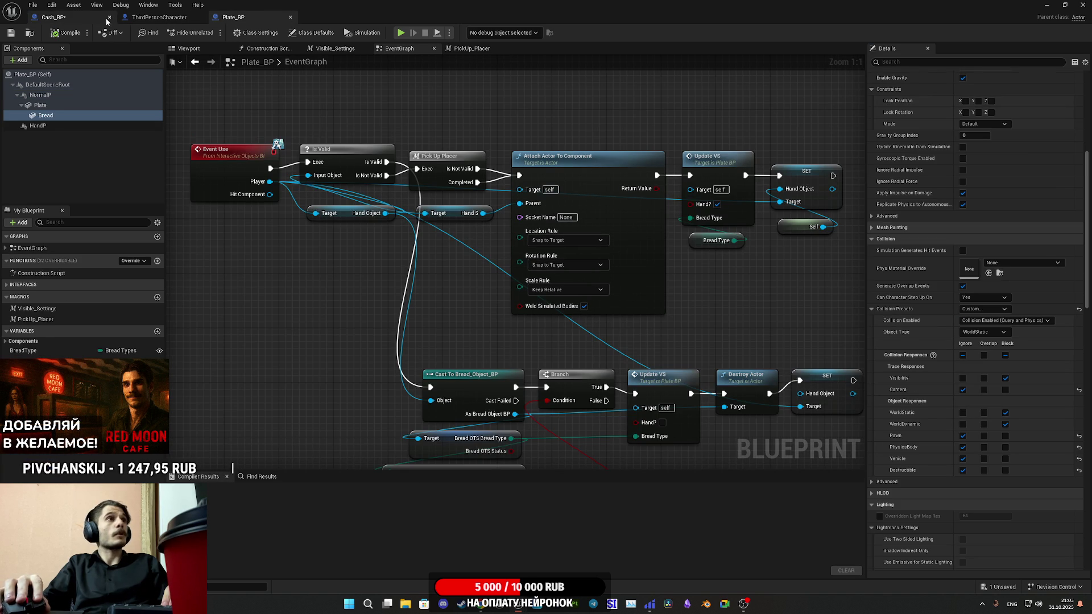
{"action": "left_click", "coordinate": [54, 17]}
{"action": "left_click", "coordinate": [962, 267]}
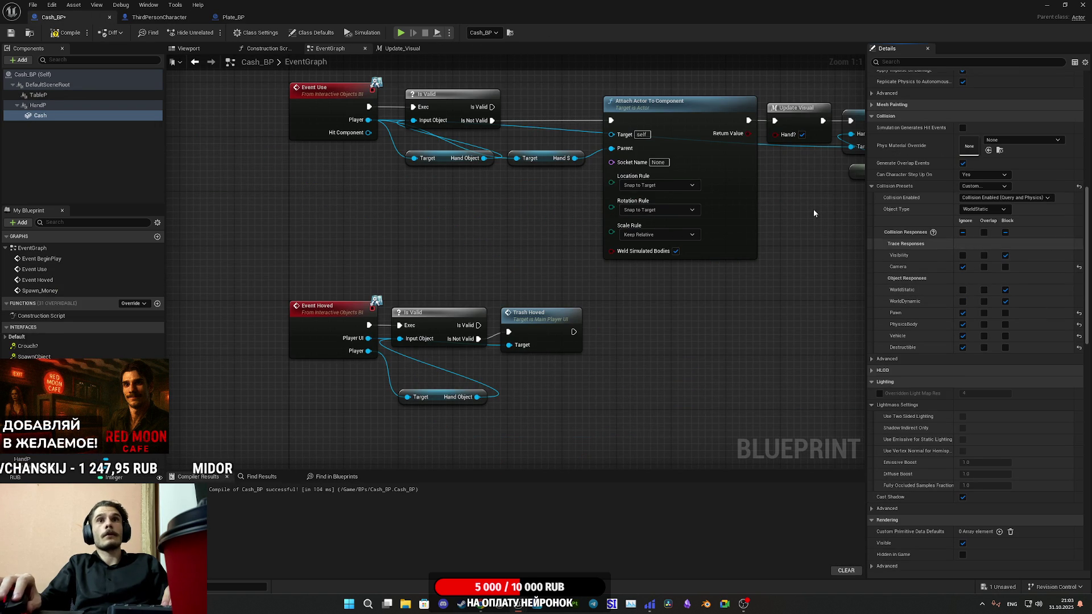
{"action": "left_click", "coordinate": [243, 17]}
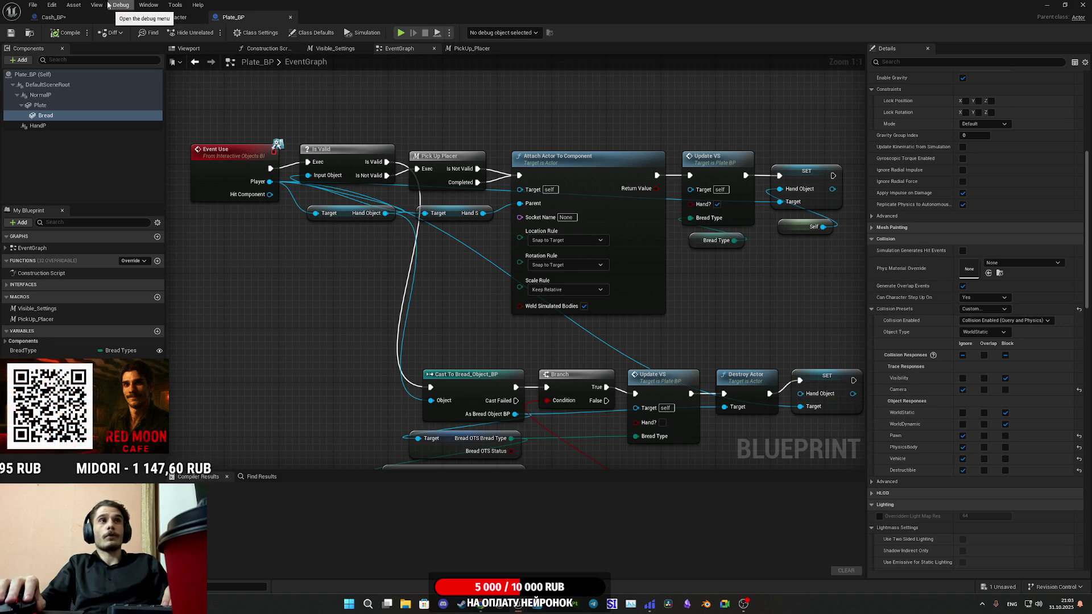
{"action": "left_click", "coordinate": [53, 17]}
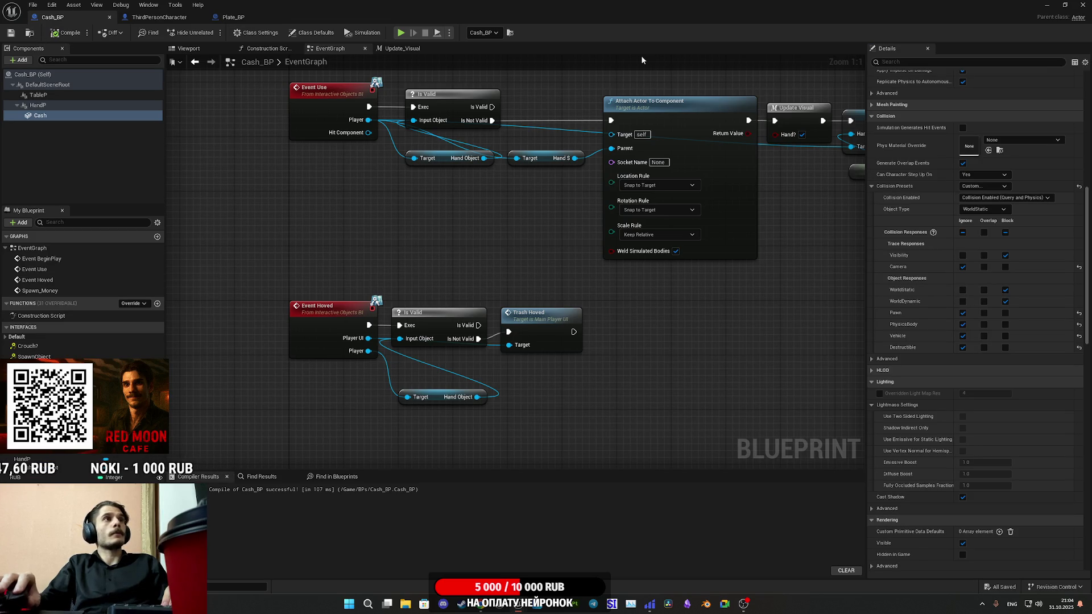
{"action": "left_click", "coordinate": [1046, 5]}
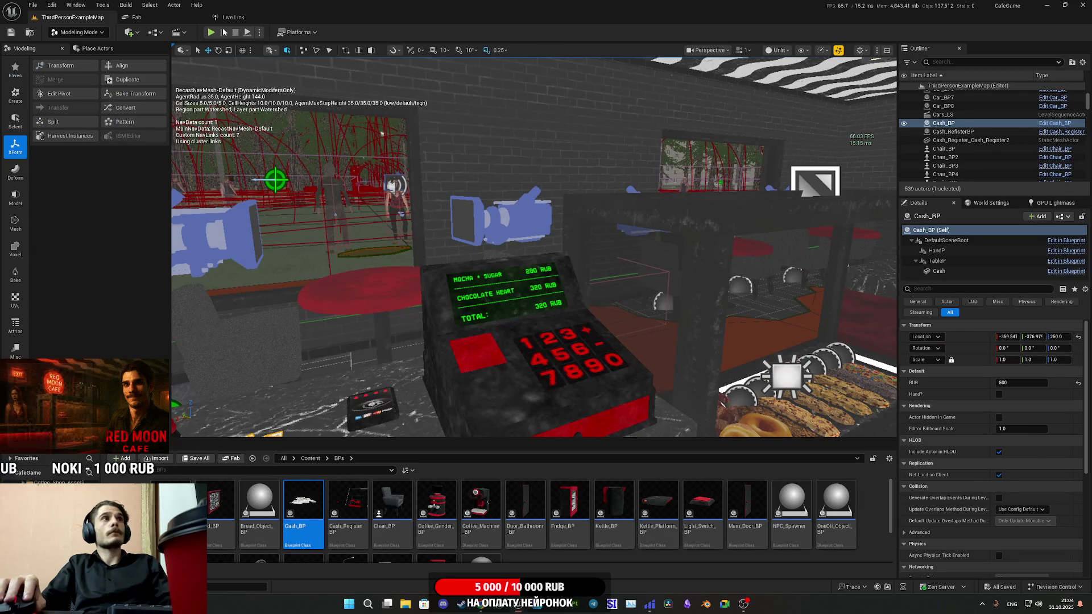
{"action": "key", "text": "F11"}
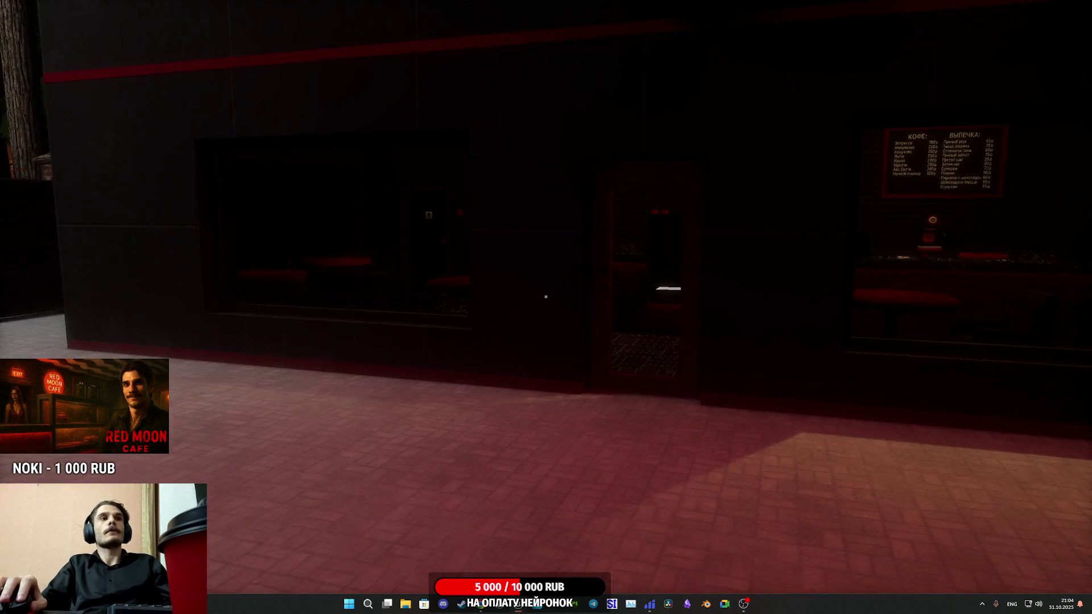
{"action": "key", "text": "w"}
{"action": "key", "text": "w"}
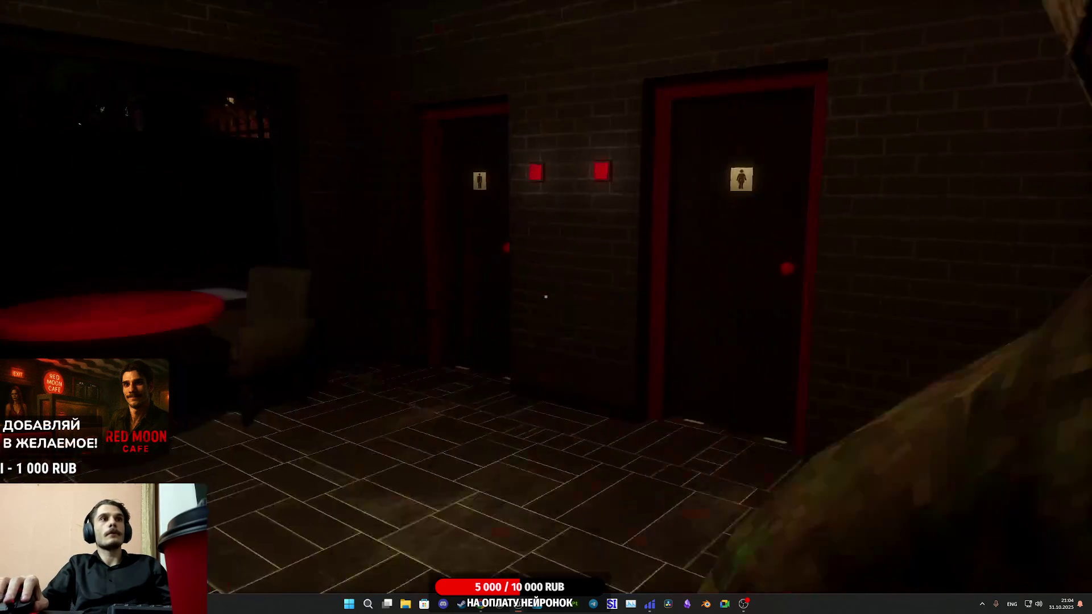
{"action": "key", "text": "w"}
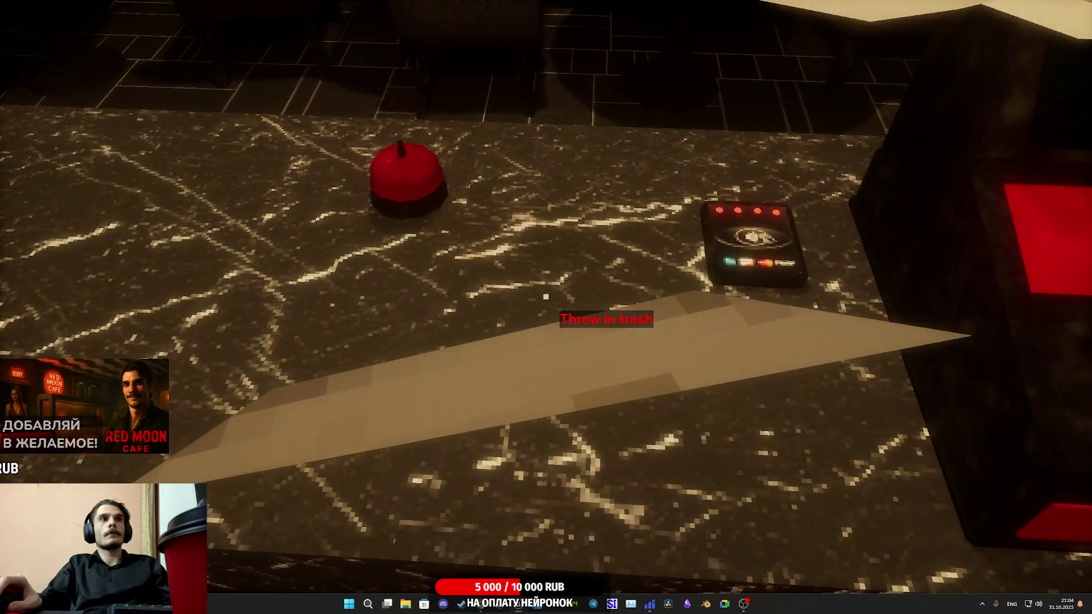
{"action": "mouse_move", "coordinate": [545, 296]}
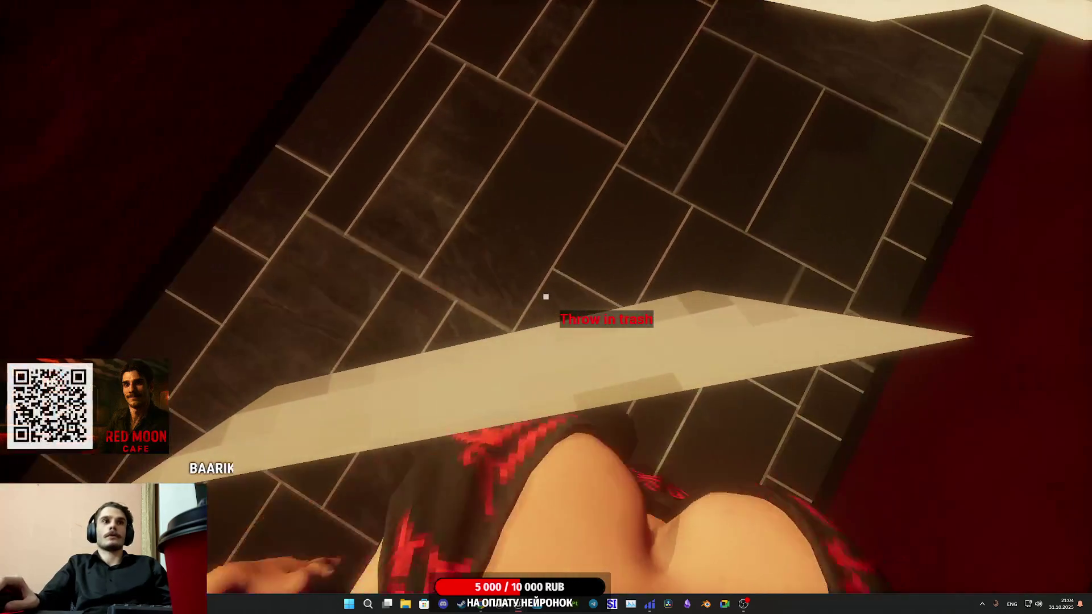
{"action": "key", "text": "Escape"}
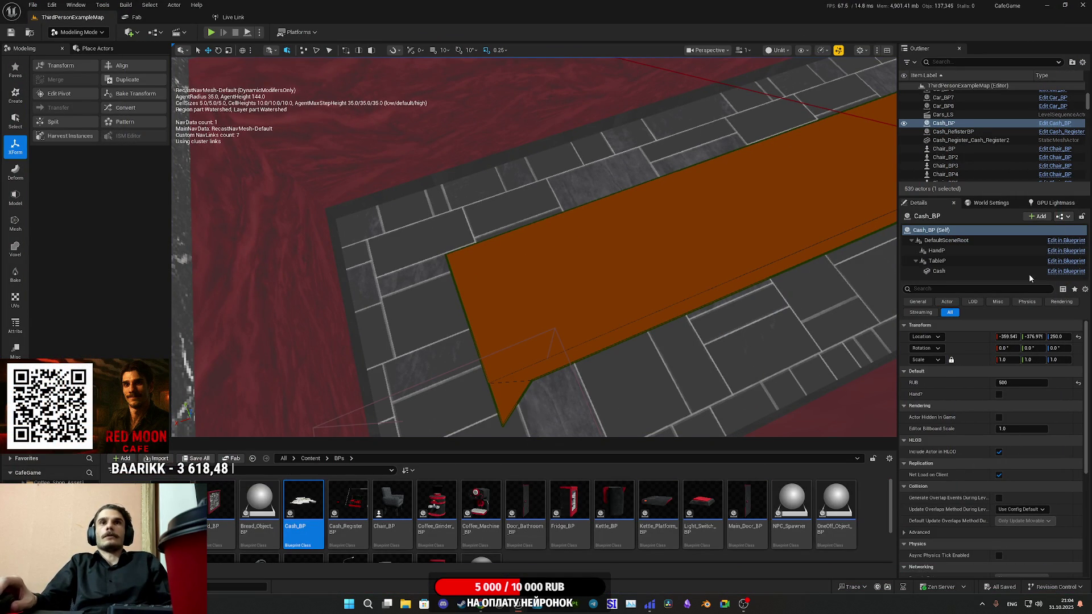
Reopen Cash_BP, compare it with Plate_BP's event graph, and minimize the editor again
{"action": "left_click", "coordinate": [1065, 220]}
{"action": "left_click", "coordinate": [1028, 240]}
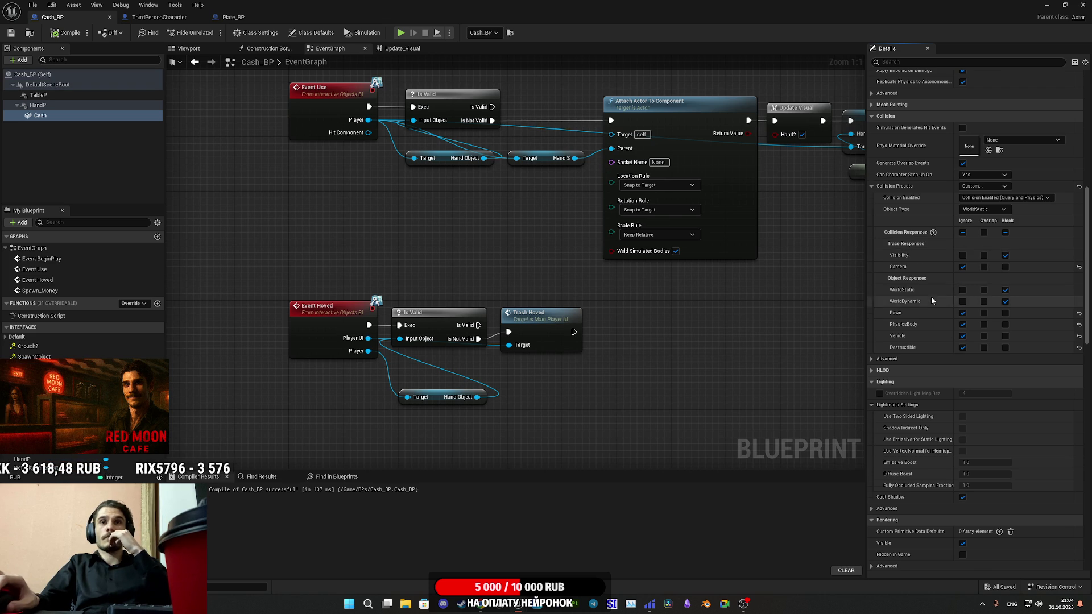
{"action": "scroll", "coordinate": [931, 296], "scroll_direction": "up", "scroll_amount": 3}
{"action": "left_click", "coordinate": [247, 17]}
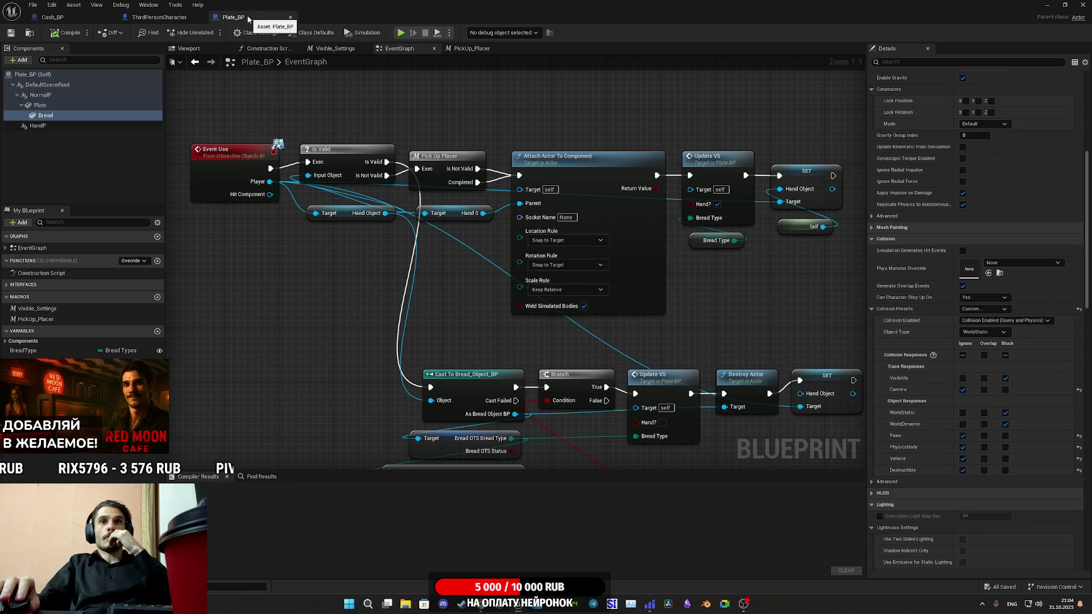
{"action": "left_click", "coordinate": [48, 18]}
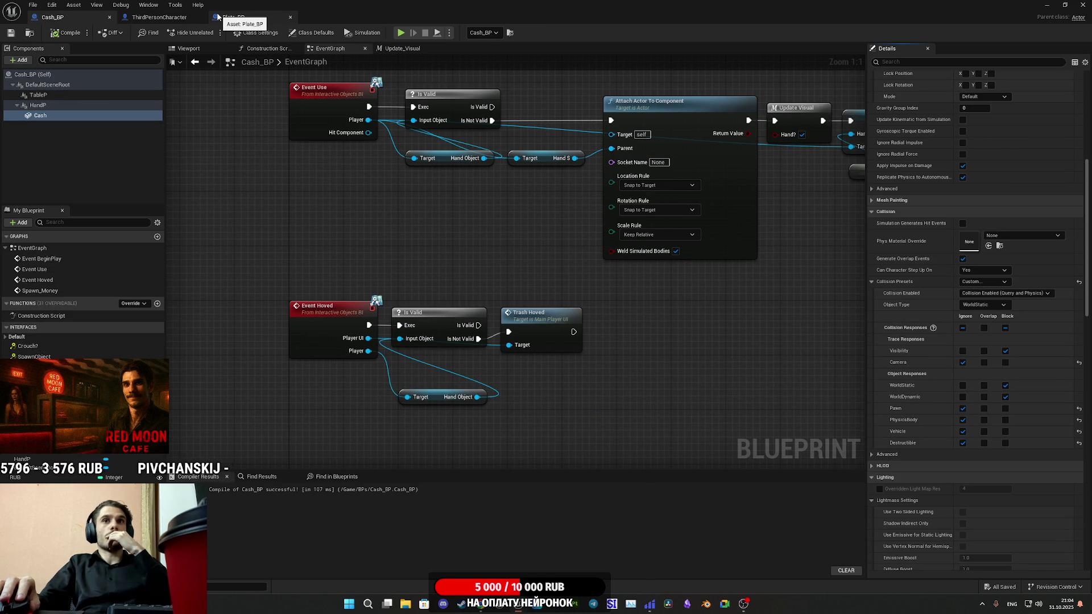
{"action": "left_click", "coordinate": [257, 15]}
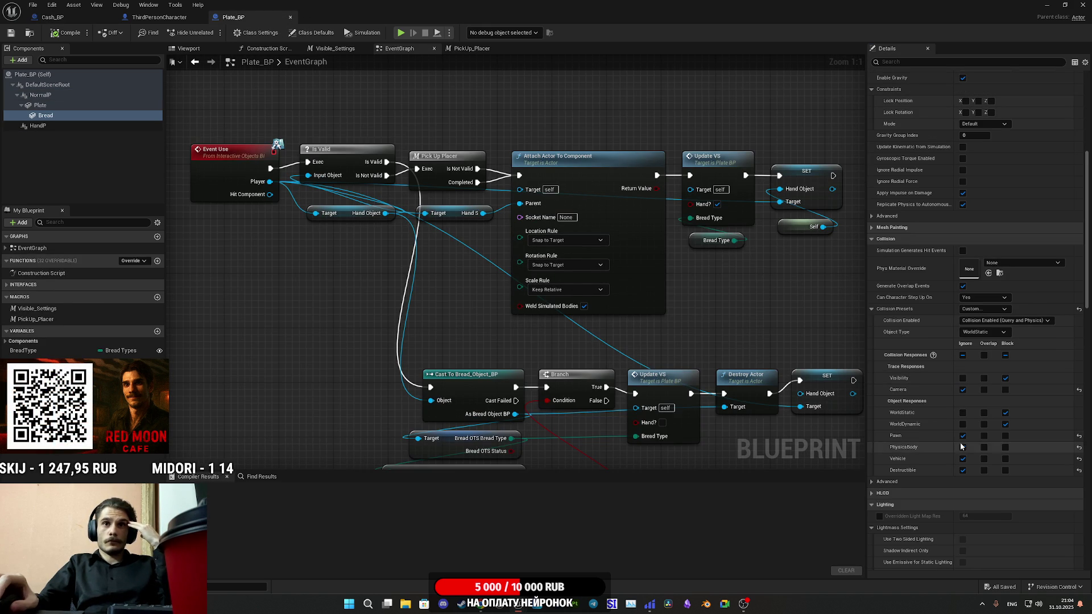
{"action": "left_click", "coordinate": [84, 18]}
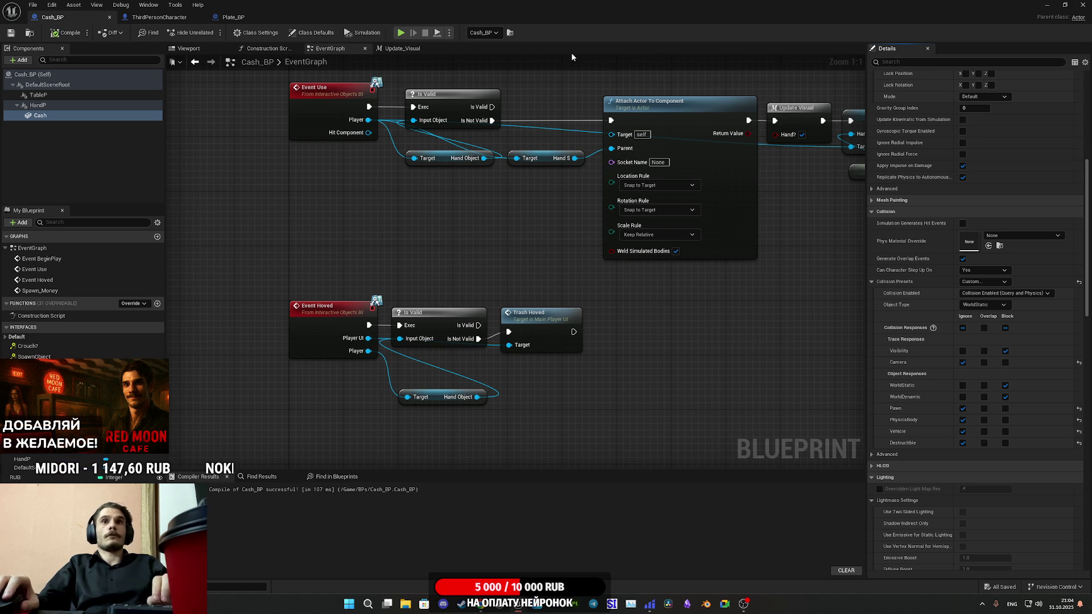
{"action": "left_click", "coordinate": [1050, 4]}
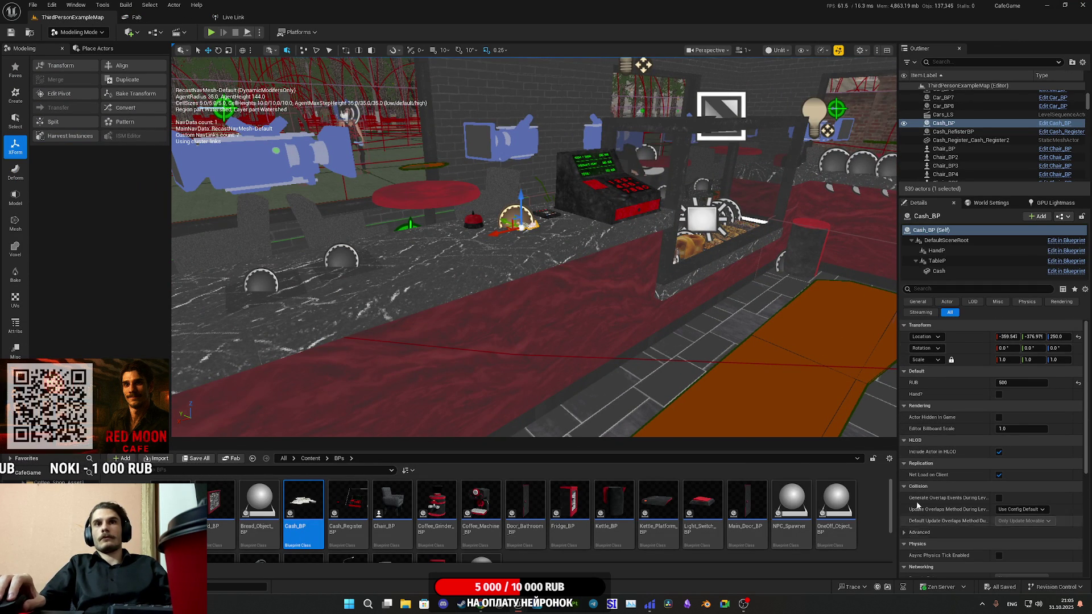
Check the Cash mesh component's collision settings and save all work
{"action": "left_click", "coordinate": [939, 271]}
{"action": "scroll", "coordinate": [943, 457], "scroll_direction": "down", "scroll_amount": 10}
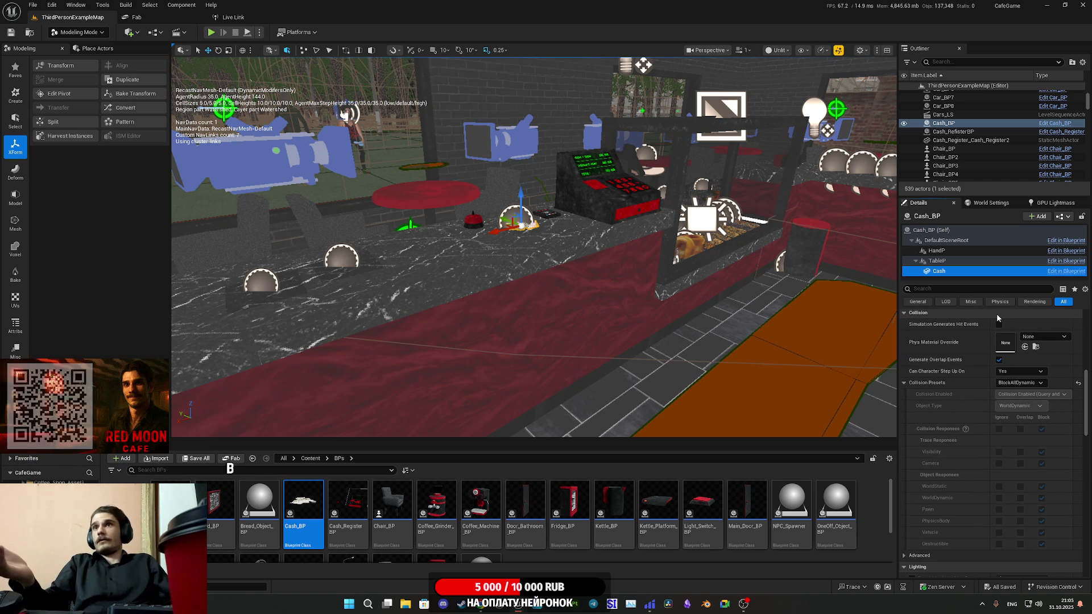
{"action": "left_click", "coordinate": [200, 458]}
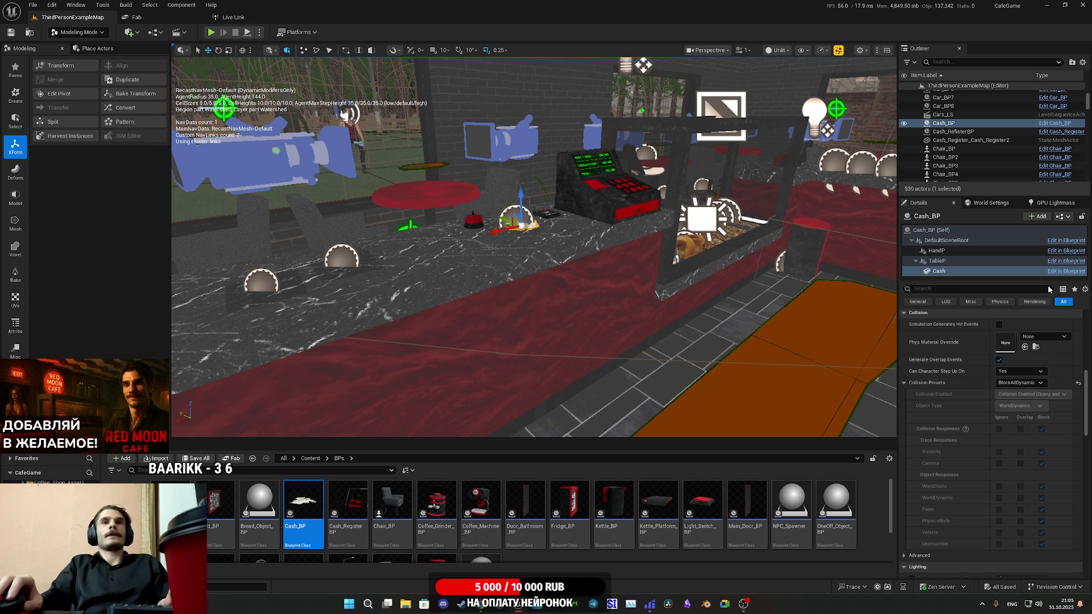
Delete the Cash_BP actor, undo to restore it, recheck Cash's collision and start play
{"action": "left_click", "coordinate": [941, 231]}
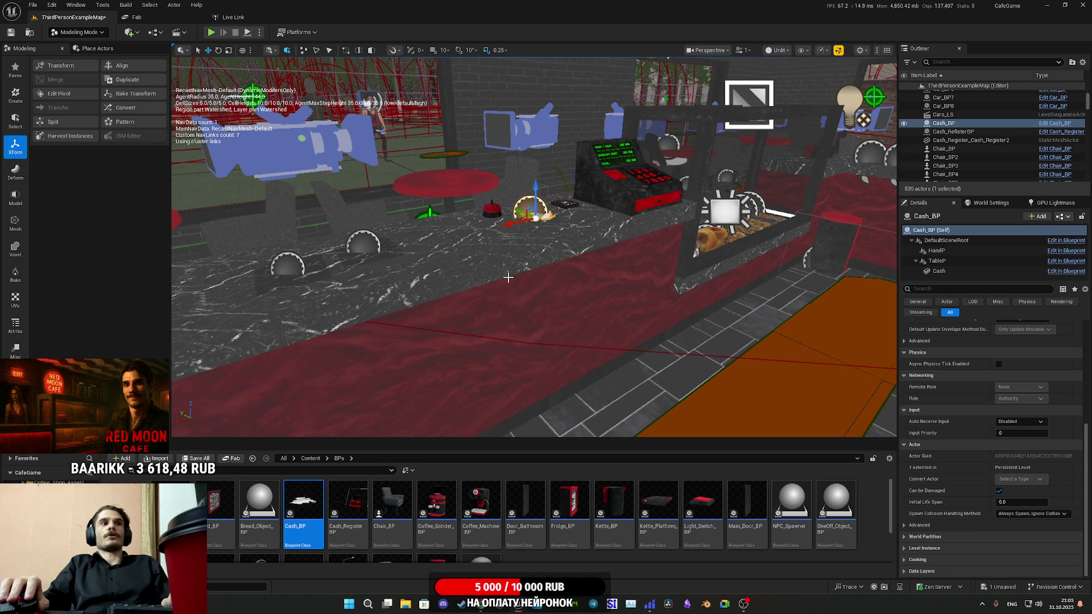
{"action": "key", "text": "Delete"}
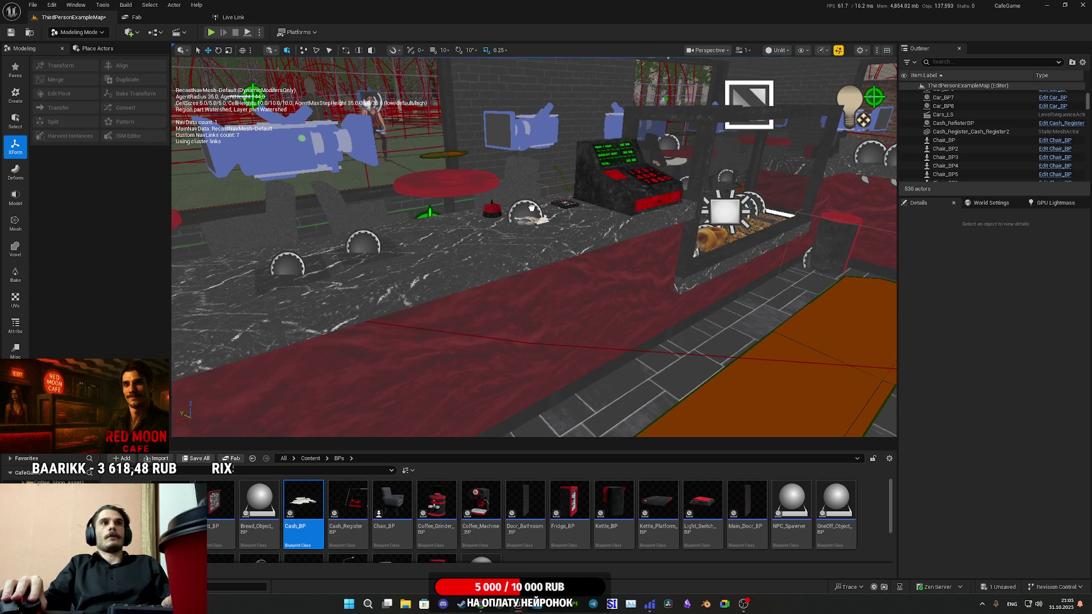
{"action": "key", "text": "ctrl+z"}
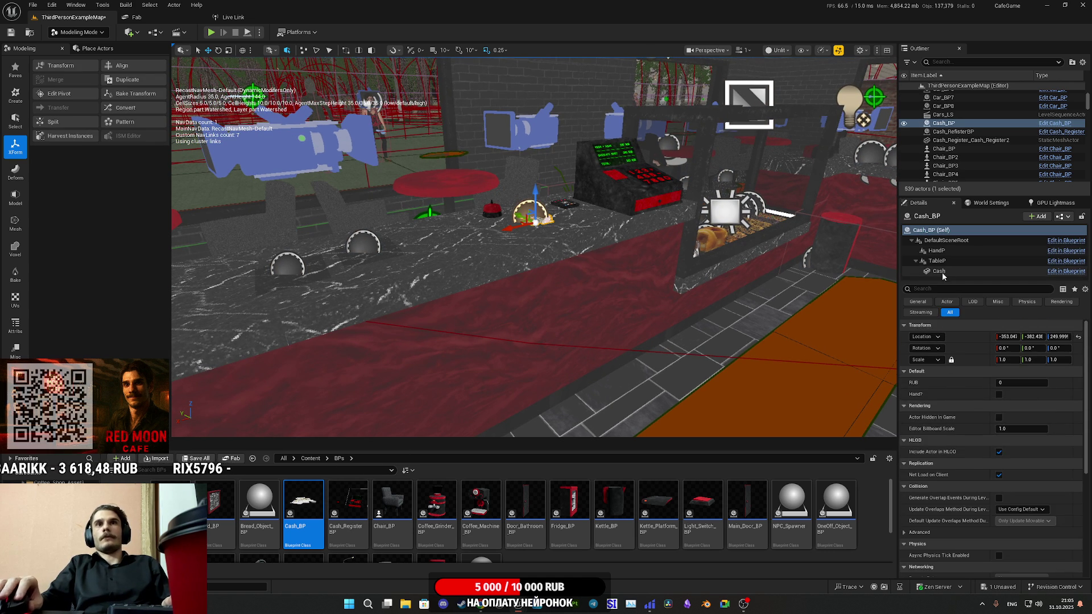
{"action": "left_click", "coordinate": [940, 271]}
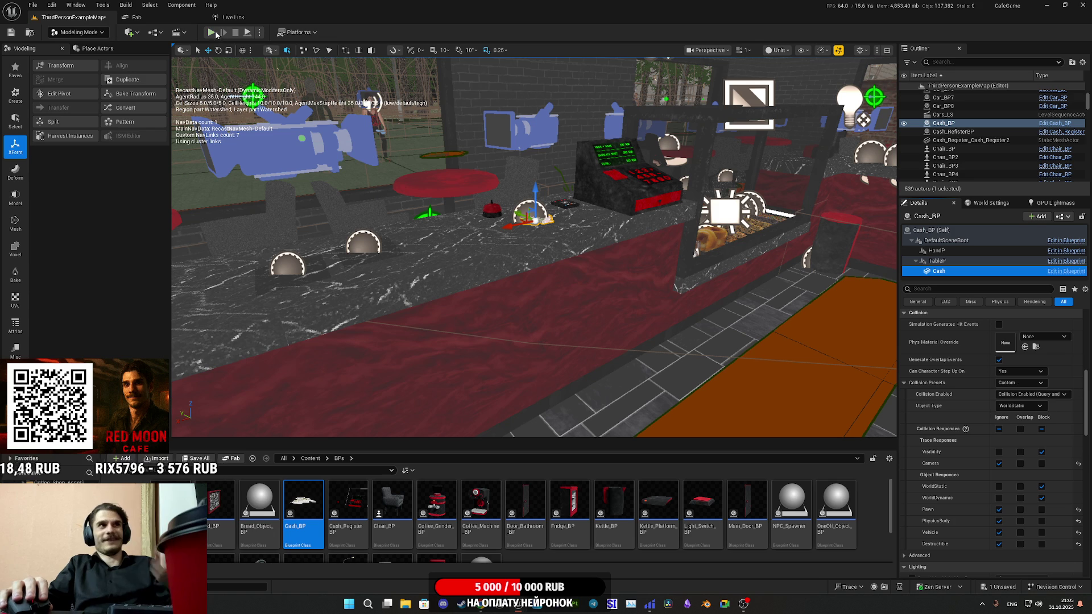
{"action": "left_click", "coordinate": [212, 32]}
Play the cafe level full screen, walk to the counter and pick up the cash
{"action": "key", "text": "F11"}
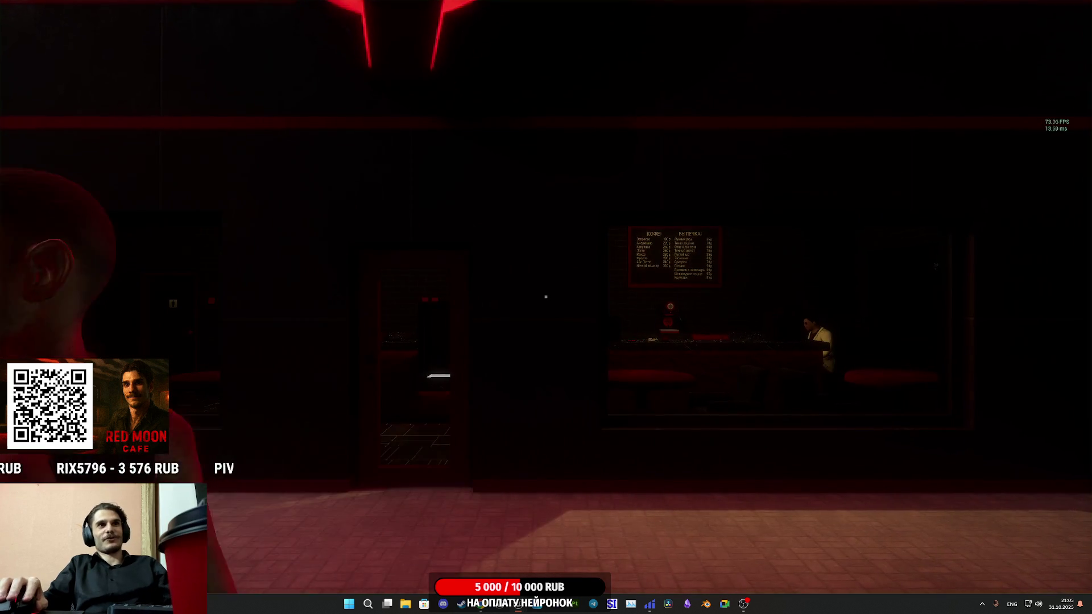
{"action": "key", "text": "w"}
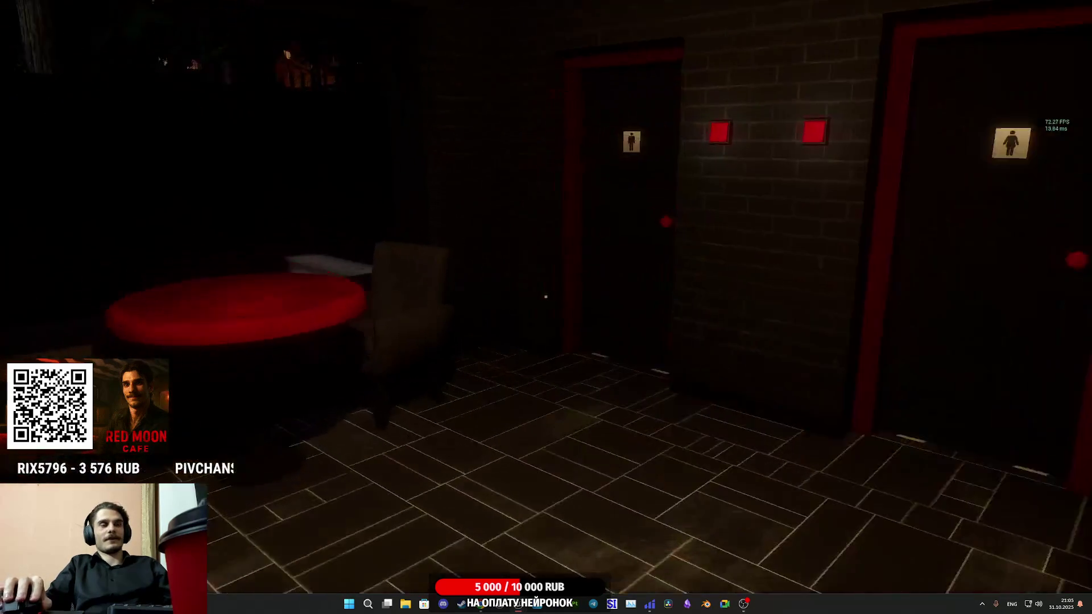
{"action": "key", "text": "w"}
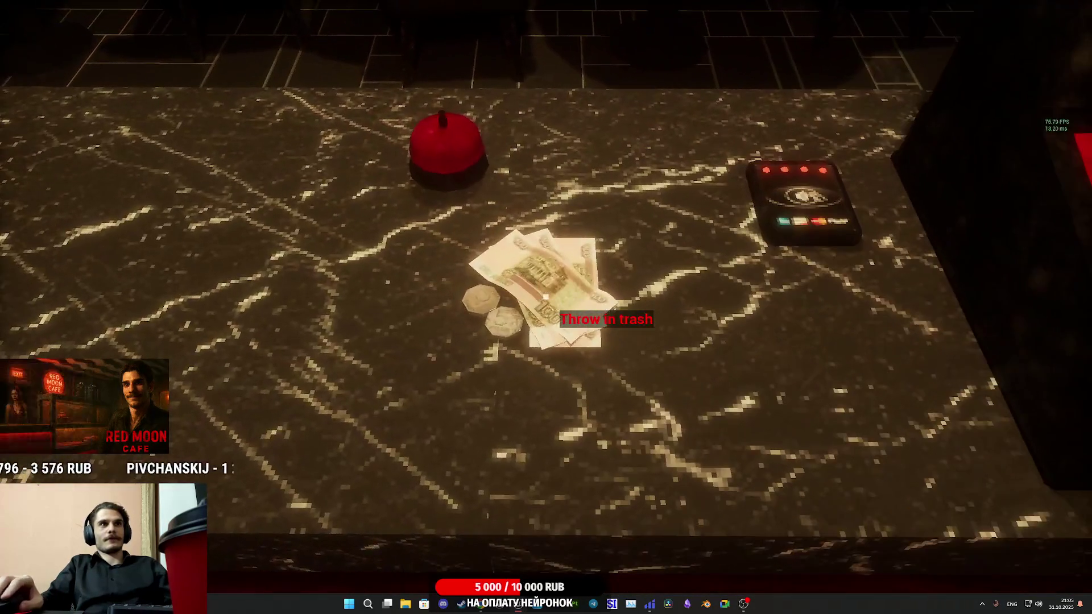
{"action": "left_click", "coordinate": [546, 296]}
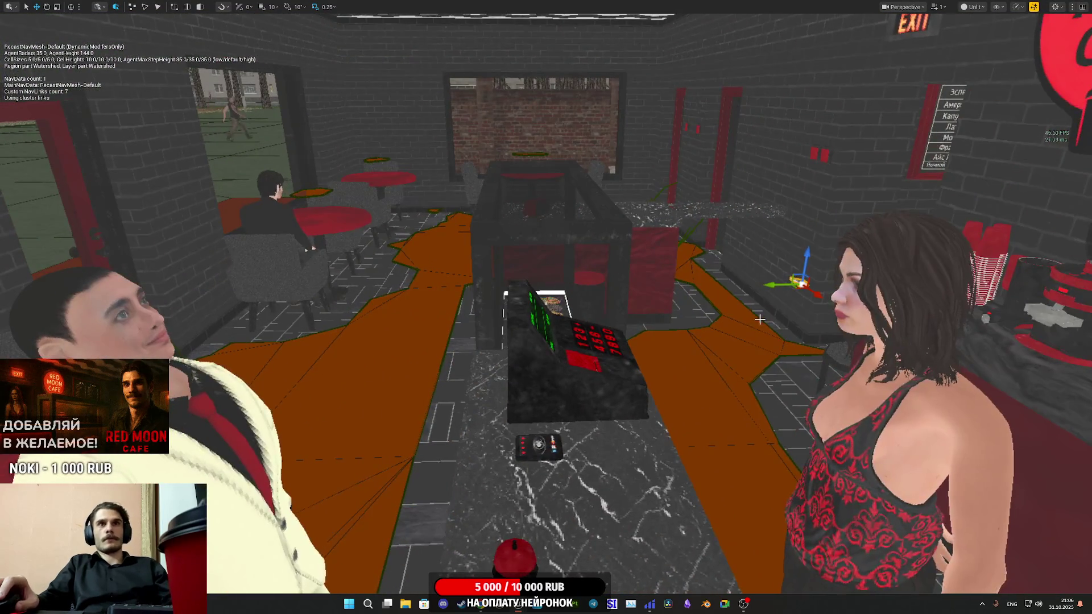
Tilt the held cash through HandP's rotation X, stop play and reopen Cash_BP
{"action": "key", "text": "F11"}
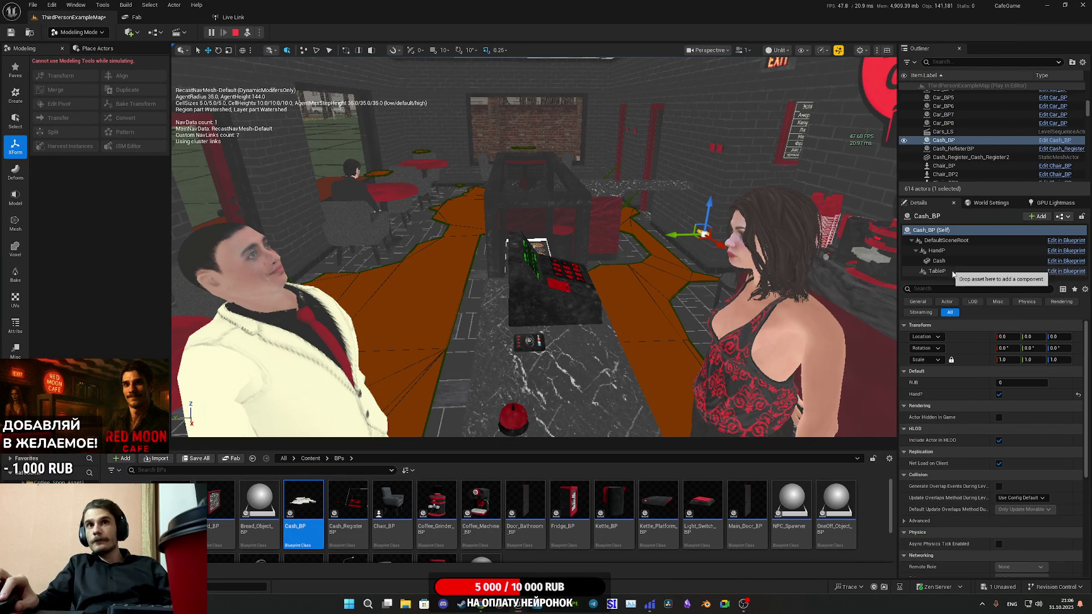
{"action": "left_click", "coordinate": [943, 254]}
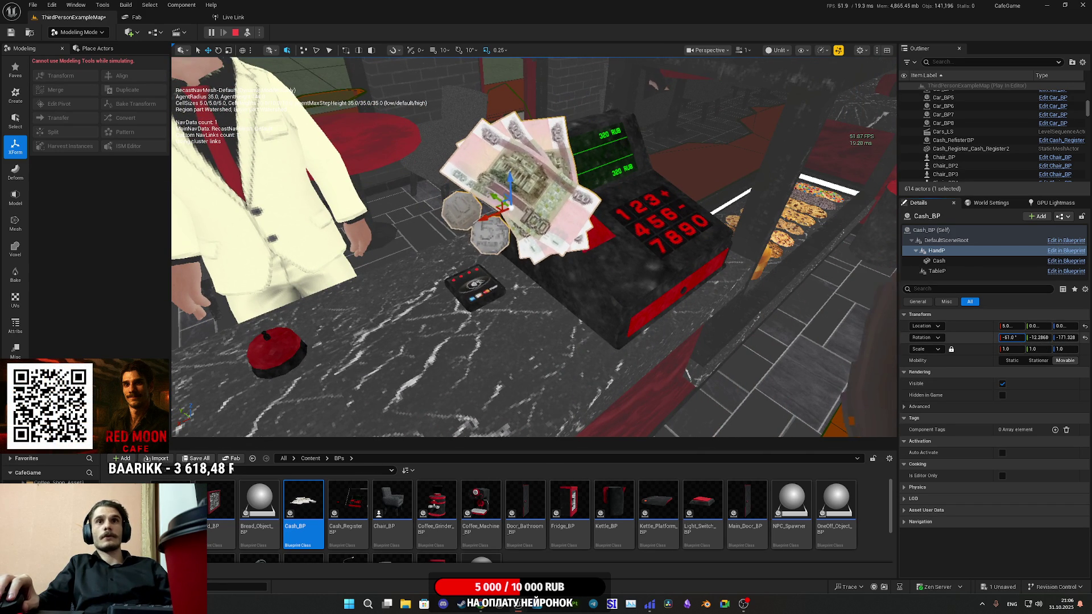
{"action": "left_click_drag", "start_coordinate": [1010, 337], "coordinate": [1009, 337]}
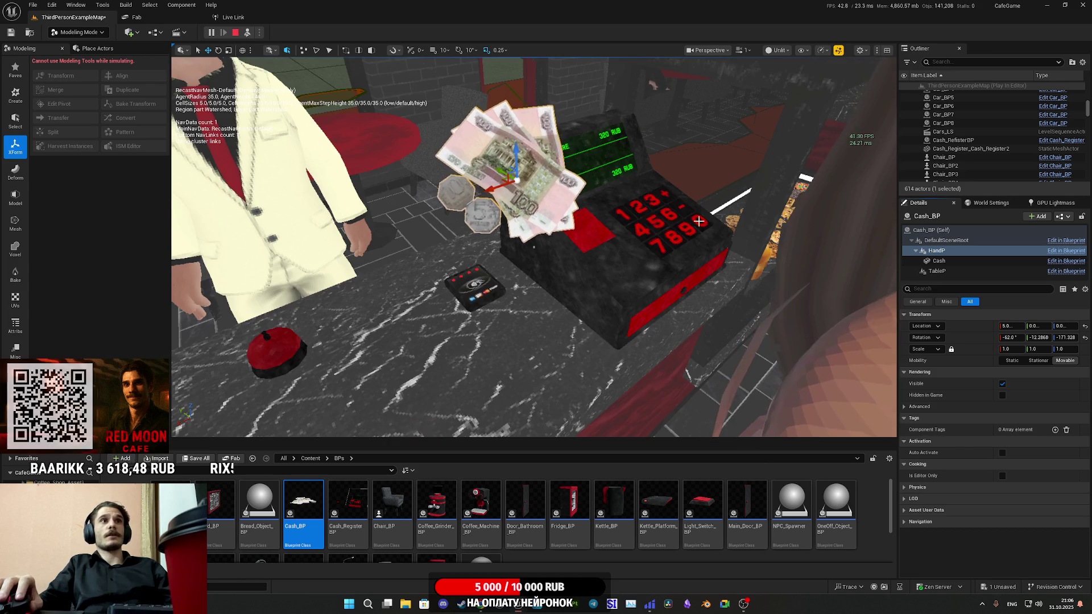
{"action": "key", "text": "Escape"}
{"action": "left_click", "coordinate": [1060, 218]}
{"action": "left_click", "coordinate": [1005, 240]}
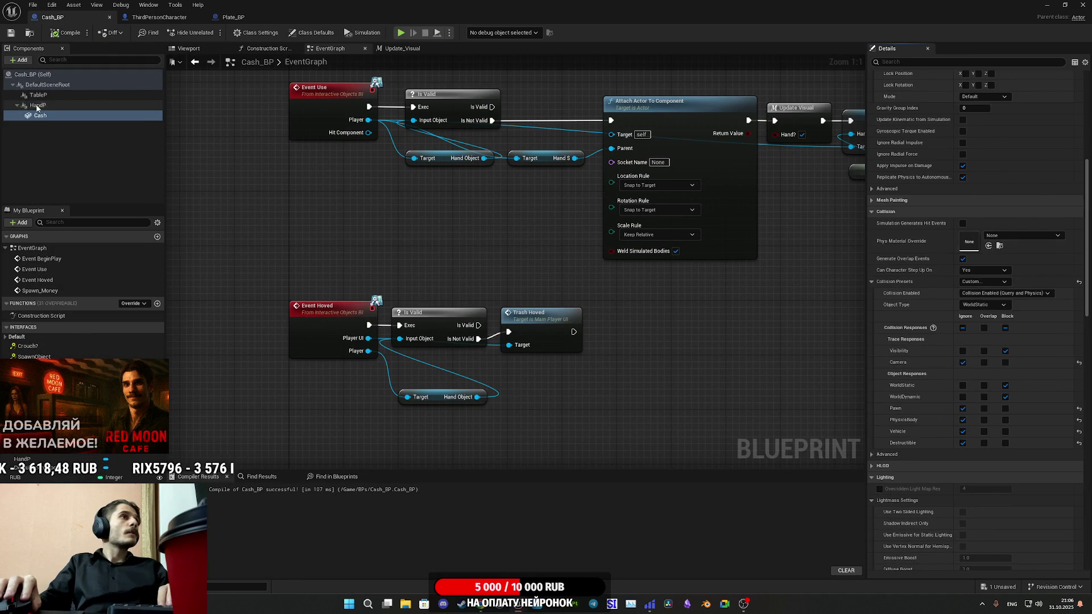
Set HandP's Rotation X to -60, then compile and save Cash_BP
{"action": "left_click", "coordinate": [49, 107]}
{"action": "left_click", "coordinate": [979, 156]}
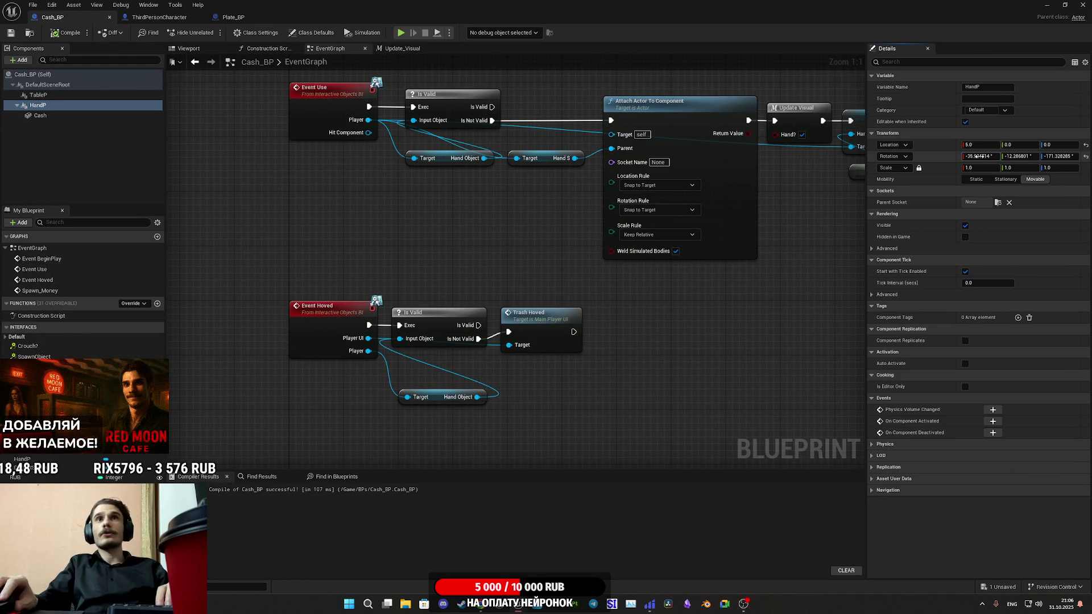
{"action": "type", "text": "-60"}
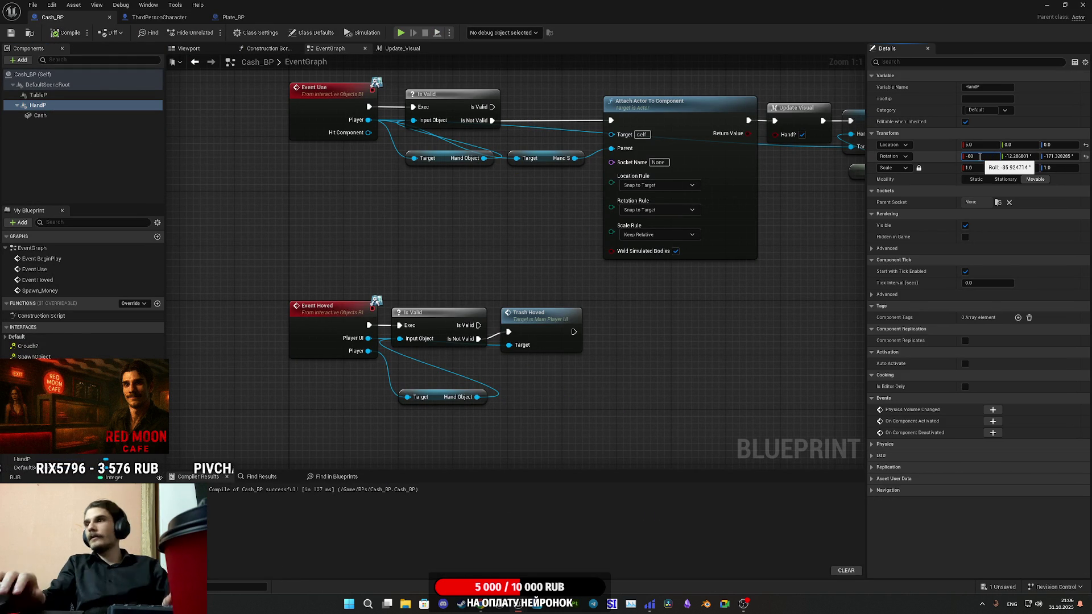
{"action": "key", "text": "Return"}
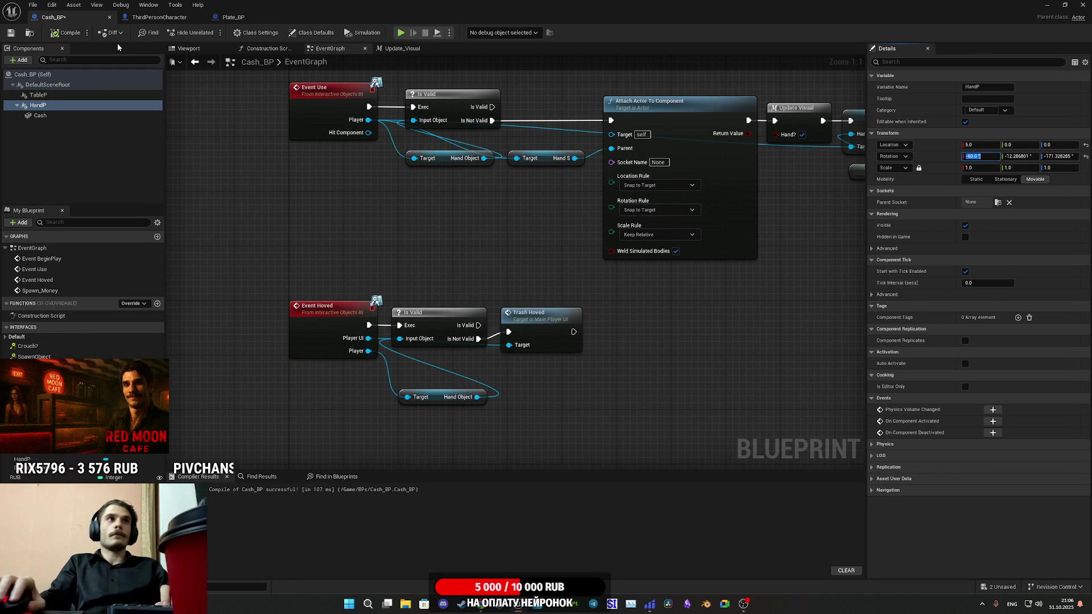
{"action": "left_click", "coordinate": [54, 33]}
{"action": "left_click", "coordinate": [11, 32]}
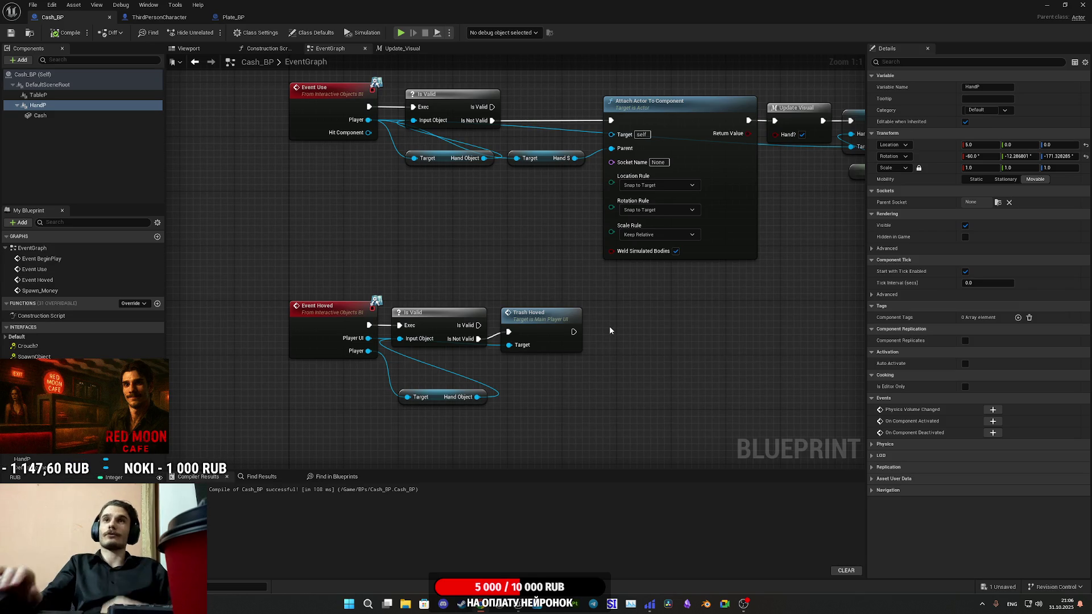
Tidy the Trash Hoved and Hand Object nodes in the Event Hoved graph and save
{"action": "left_click_drag", "start_coordinate": [546, 320], "coordinate": [539, 320]}
{"action": "left_click", "coordinate": [643, 331]}
{"action": "left_click_drag", "start_coordinate": [441, 398], "coordinate": [438, 367]}
{"action": "left_click", "coordinate": [486, 399]}
{"action": "key", "text": "ctrl+s"}
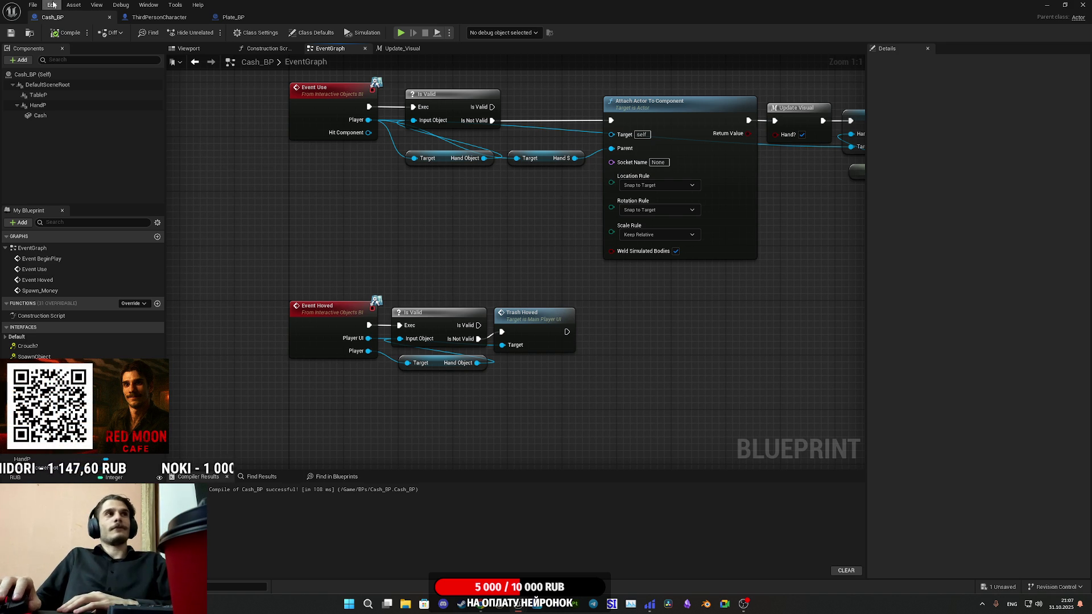
Review the ThirdPersonCharacter and Plate_BP blueprints and Cash_BP's SET node
{"action": "left_click", "coordinate": [164, 17]}
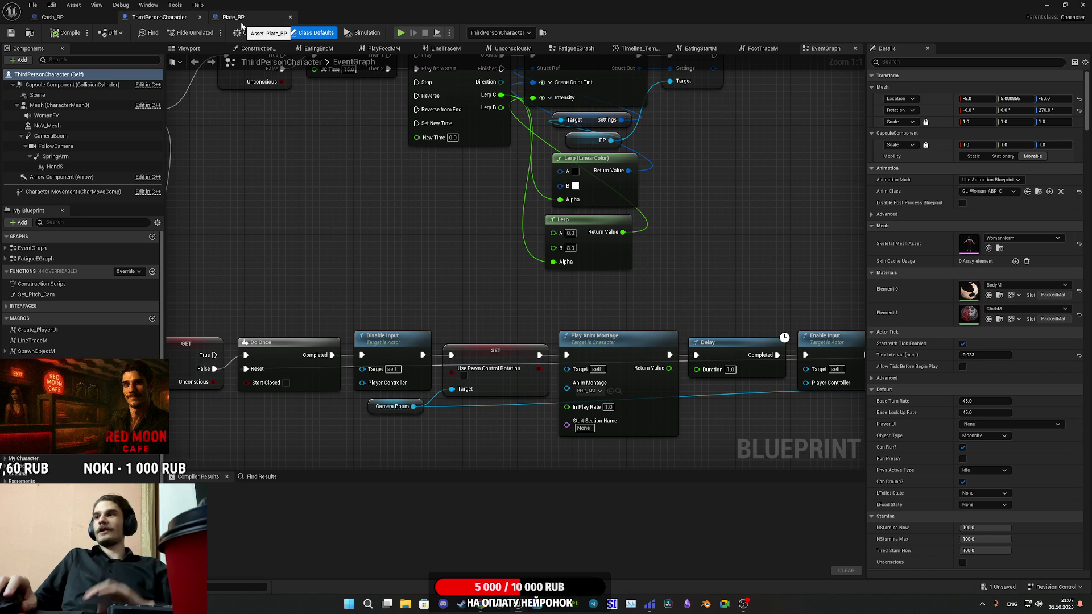
{"action": "left_click", "coordinate": [241, 25]}
{"action": "left_click", "coordinate": [76, 16]}
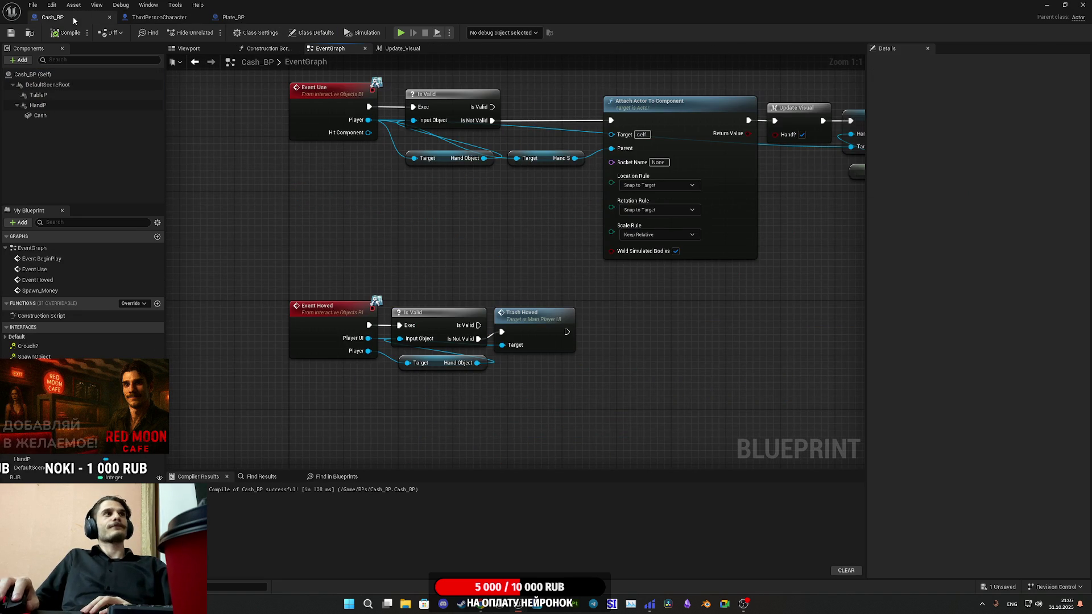
{"action": "left_click_drag", "start_coordinate": [544, 283], "coordinate": [501, 288]}
{"action": "left_click", "coordinate": [1065, 4]}
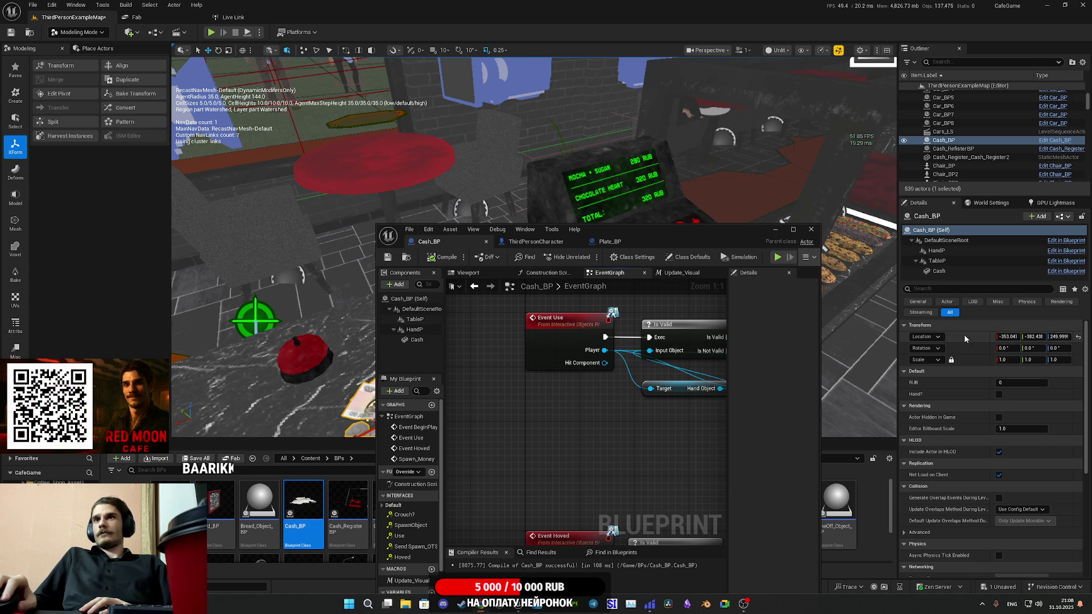
Return to the cafe level, play it and pick up the cash from the counter
{"action": "double_click", "coordinate": [694, 234]}
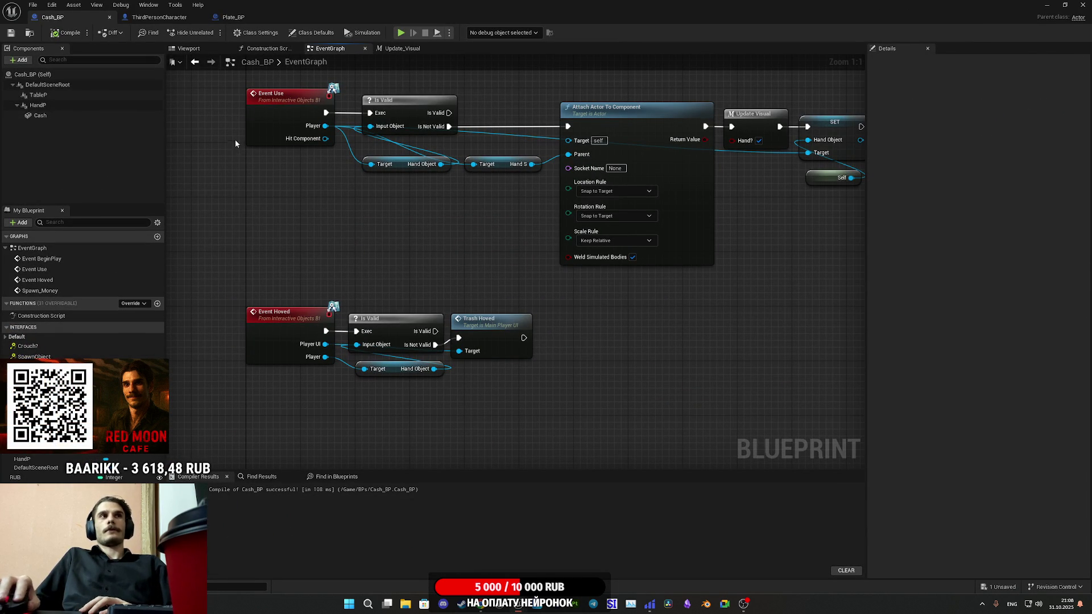
{"action": "left_click", "coordinate": [1047, 4]}
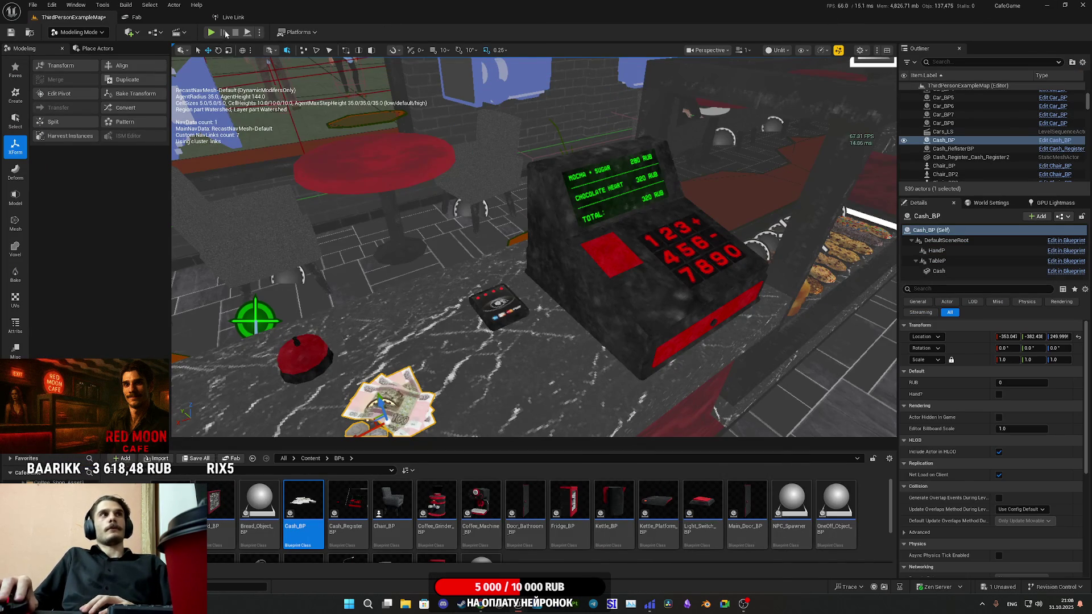
{"action": "left_click", "coordinate": [210, 33]}
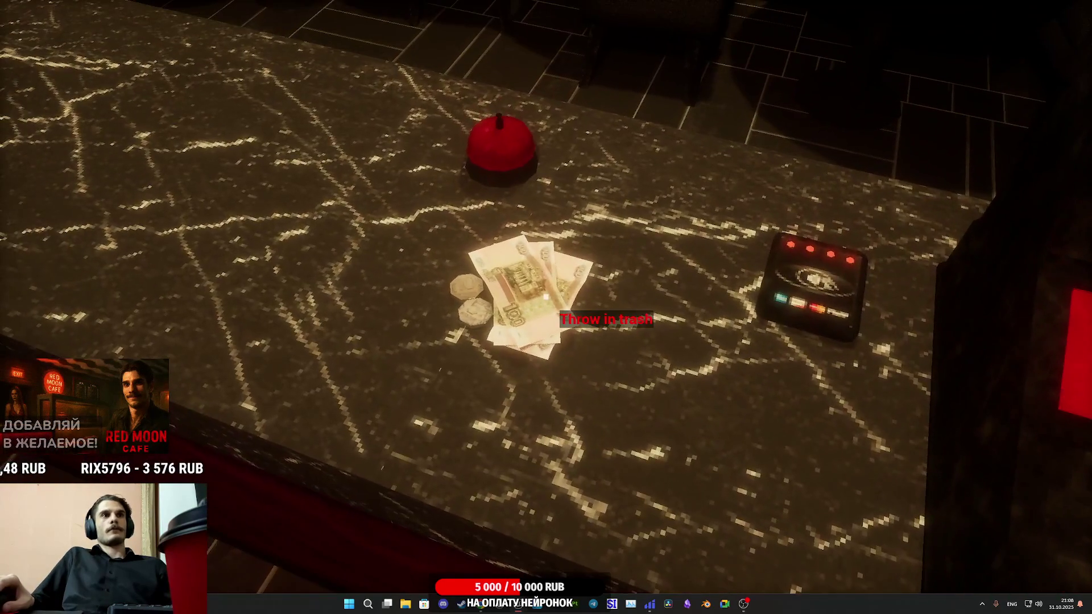
{"action": "left_click", "coordinate": [545, 297]}
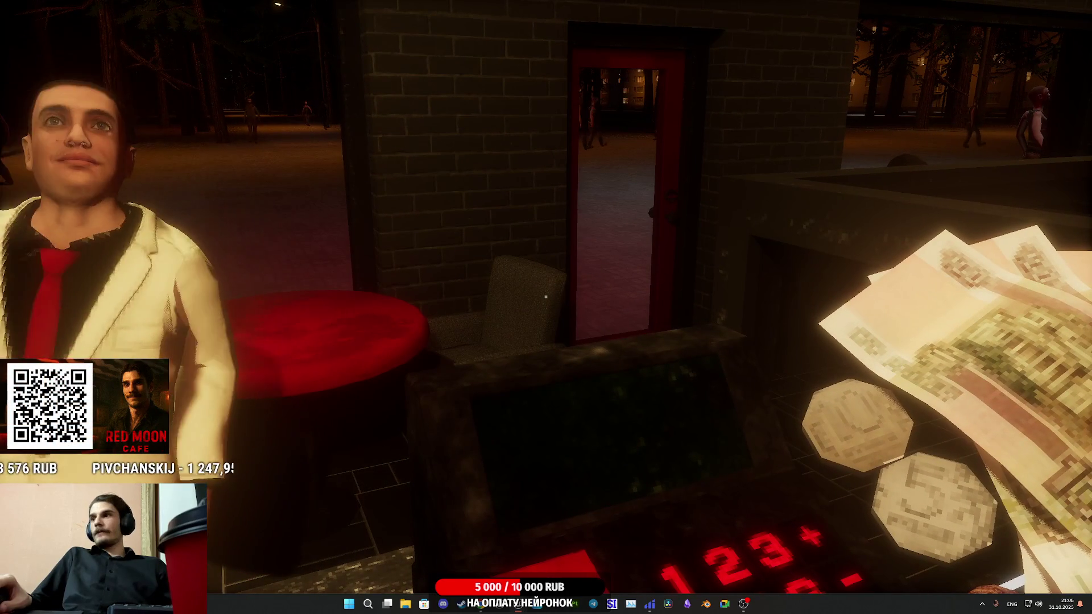
Stop play, set HandP's Location X to 10 and save Cash_BP
{"action": "key", "text": "Escape"}
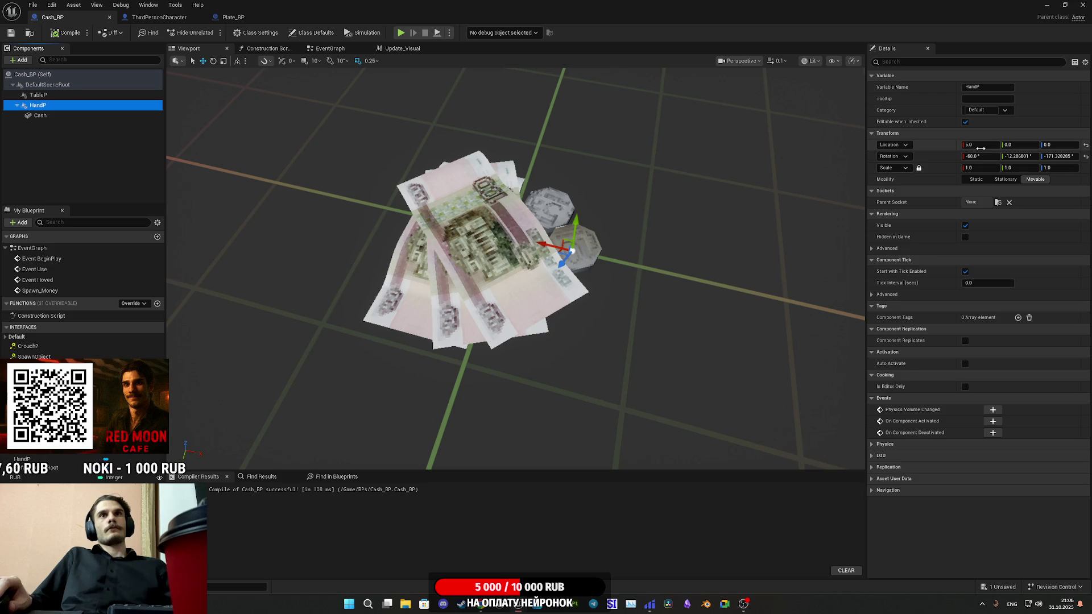
{"action": "left_click_drag", "start_coordinate": [981, 145], "coordinate": [987, 145]}
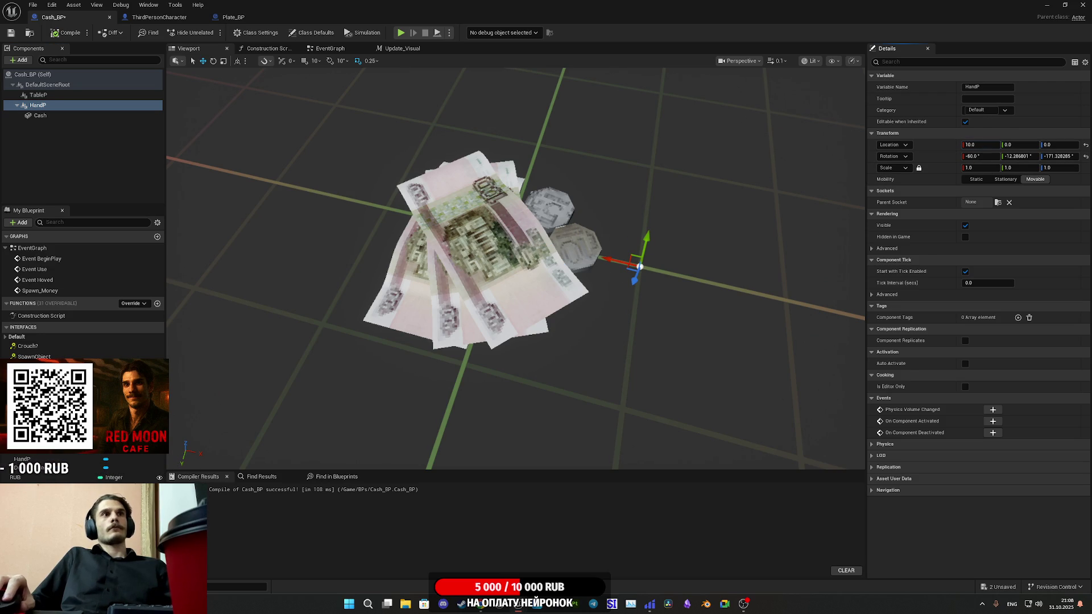
{"action": "left_click", "coordinate": [477, 240]}
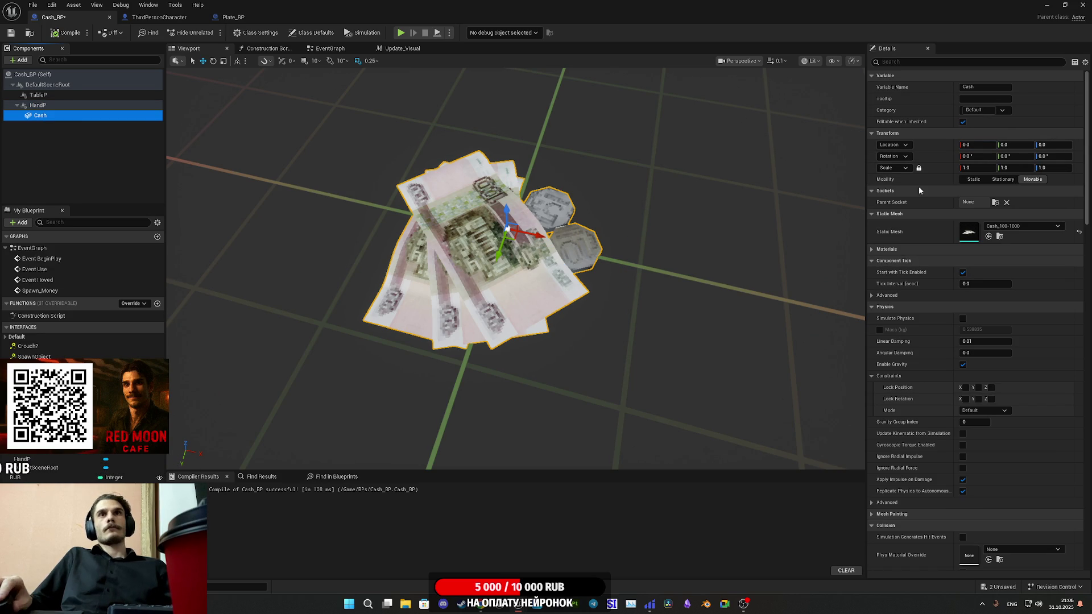
{"action": "left_click", "coordinate": [45, 106]}
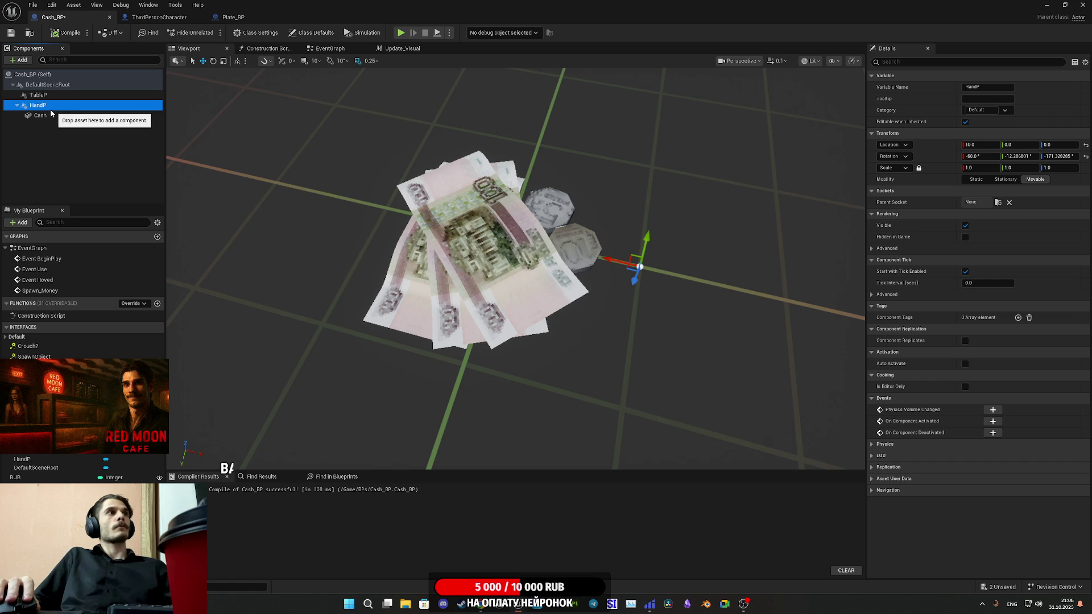
{"action": "mouse_move", "coordinate": [980, 145]}
{"action": "left_mouse_down"}
{"action": "mouse_move", "coordinate": [967, 145]}
{"action": "mouse_move", "coordinate": [990, 146]}
{"action": "mouse_move", "coordinate": [967, 146]}
{"action": "mouse_move", "coordinate": [976, 145]}
{"action": "left_mouse_up"}
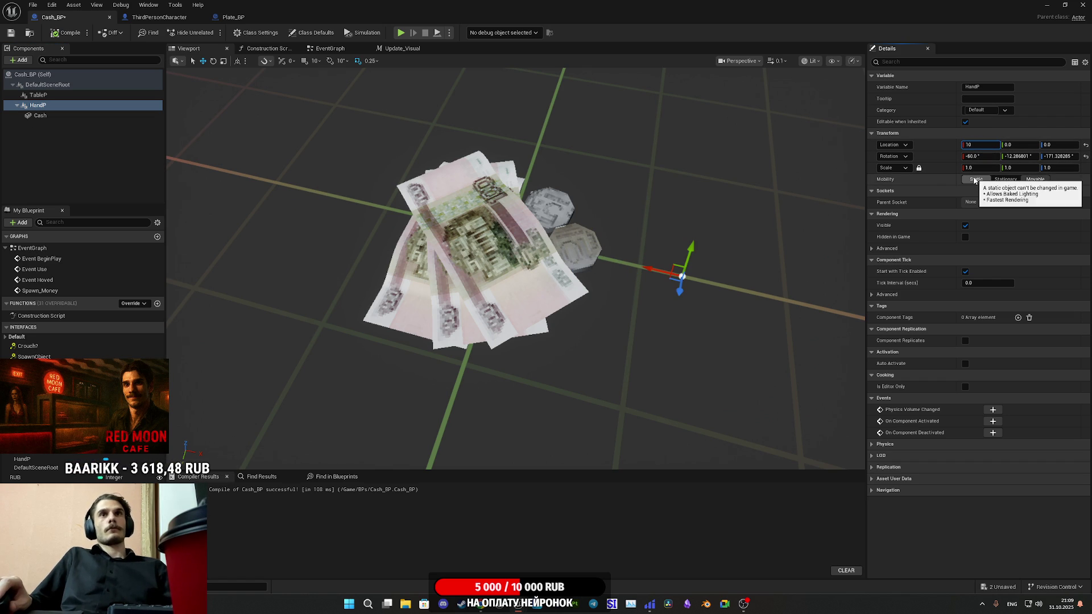
{"action": "key", "text": "Return"}
{"action": "left_click", "coordinate": [11, 32]}
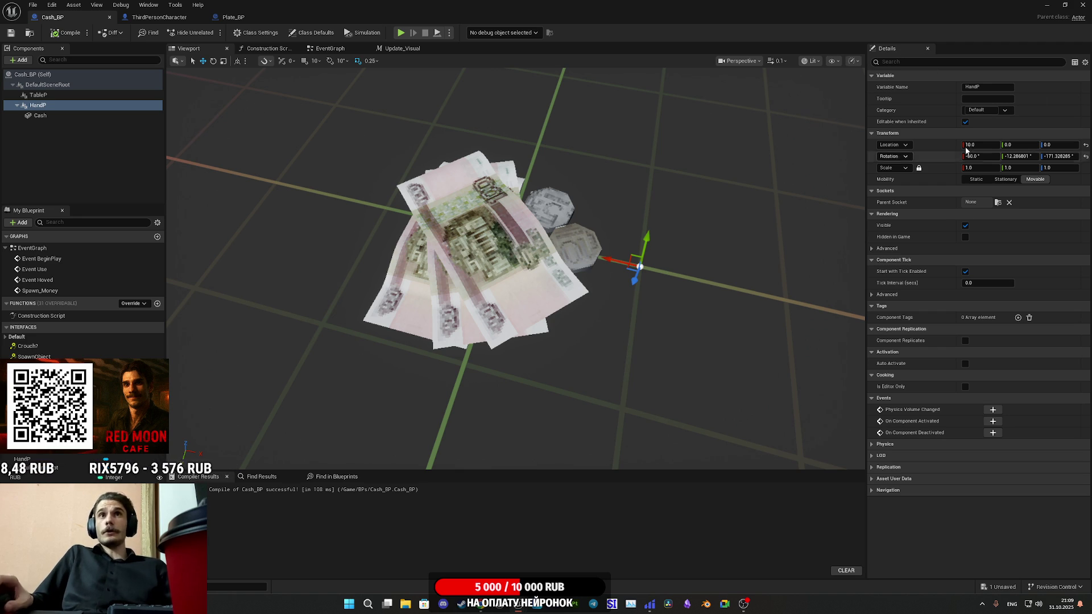
Enter 1 in the RUB variable's settings, save Cash_BP and minimize the editor
{"action": "left_click", "coordinate": [53, 479]}
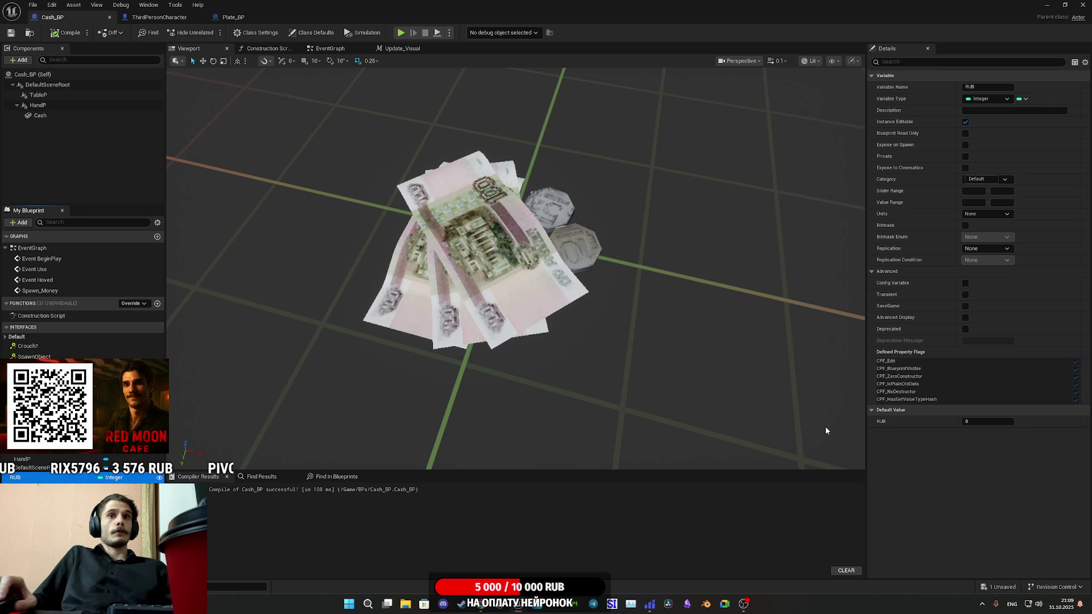
{"action": "type", "text": "1"}
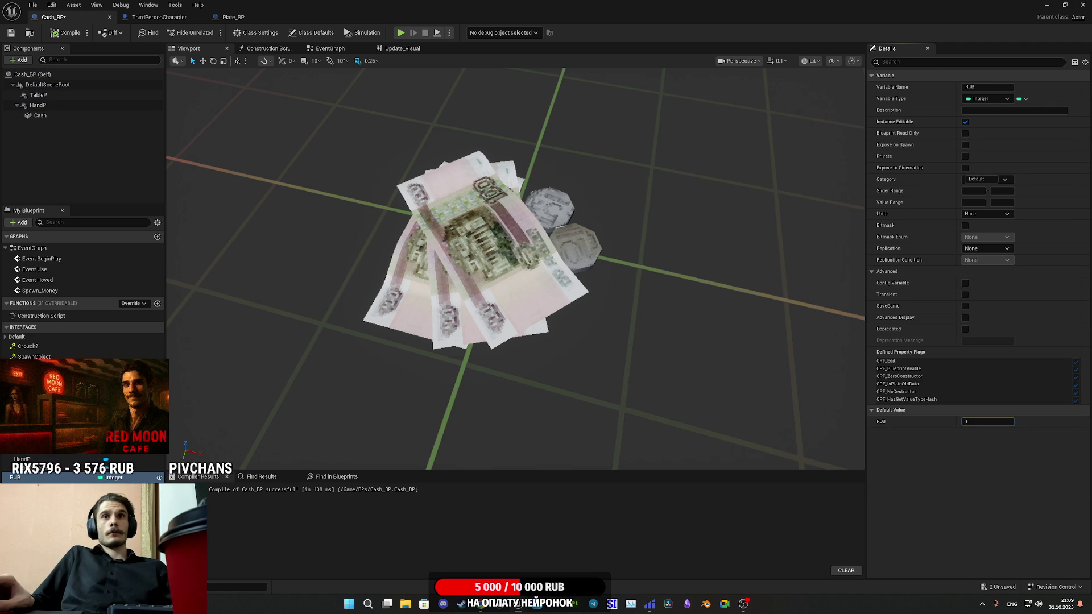
{"action": "left_click", "coordinate": [16, 36]}
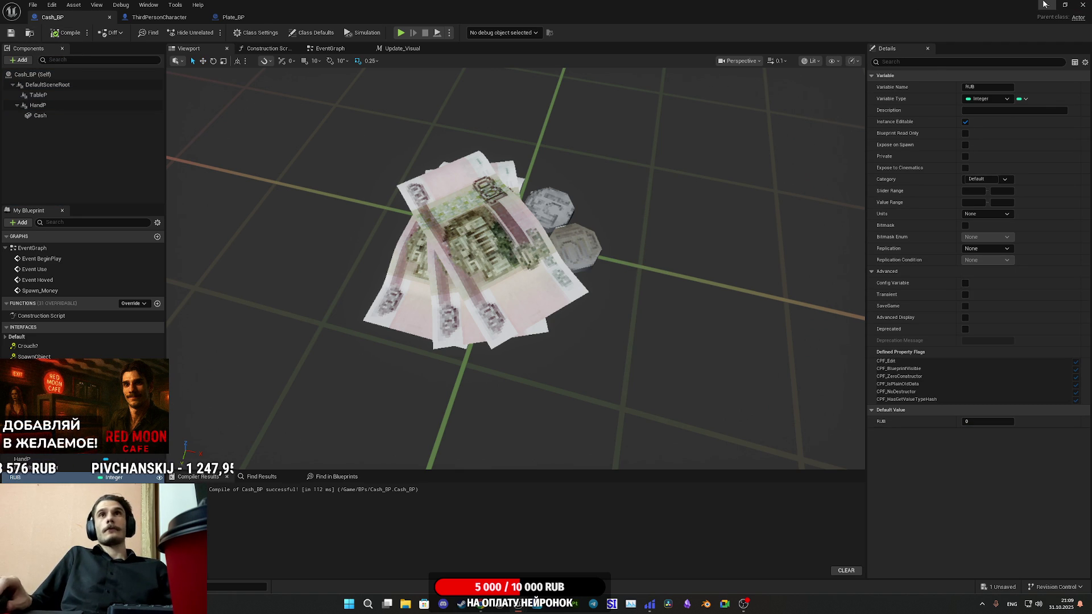
{"action": "left_click", "coordinate": [1044, 5]}
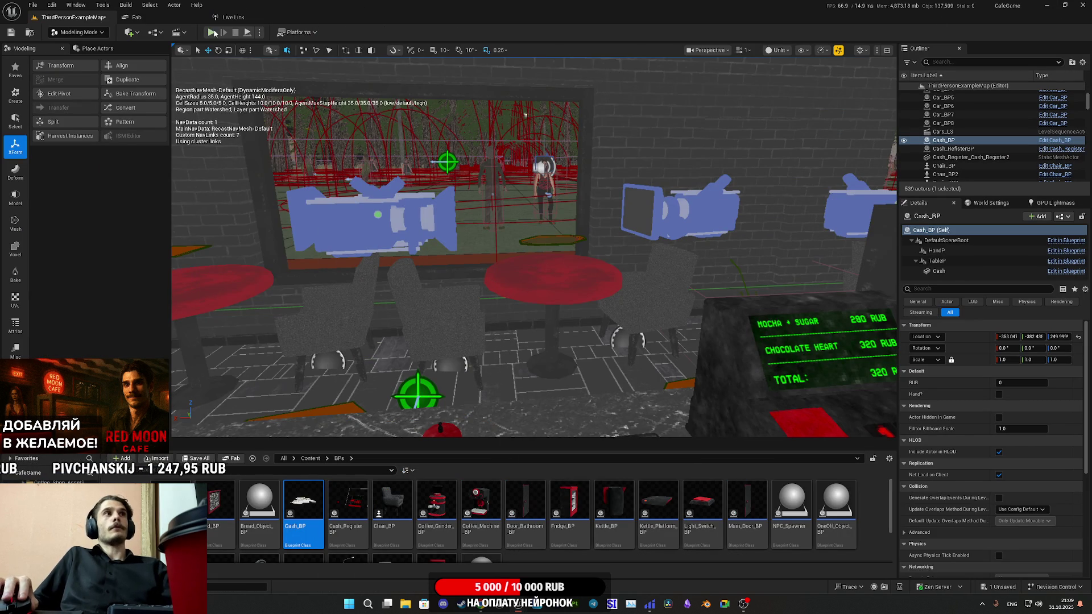
Run a quick play test, then bring back Cash_BP with HandP selected
{"action": "key", "text": "alt+p"}
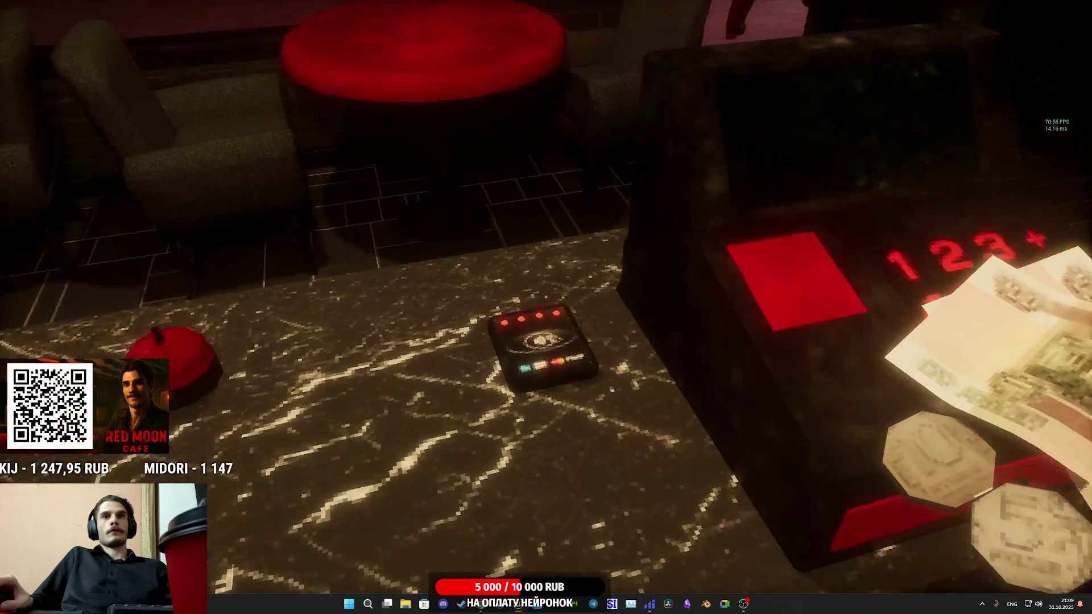
{"action": "key", "text": "Escape"}
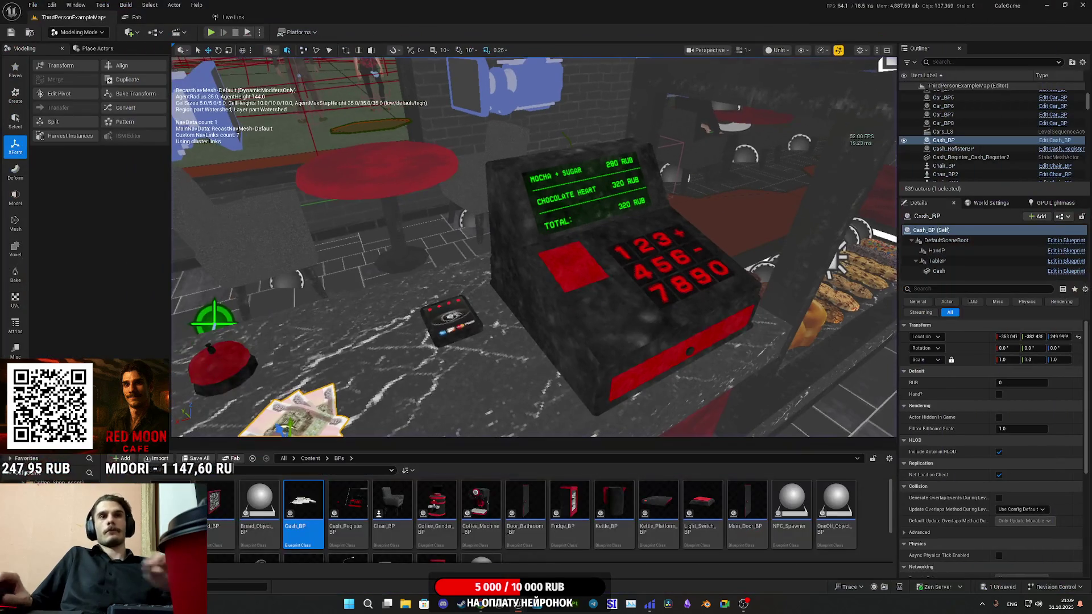
{"action": "mouse_move", "coordinate": [660, 610]}
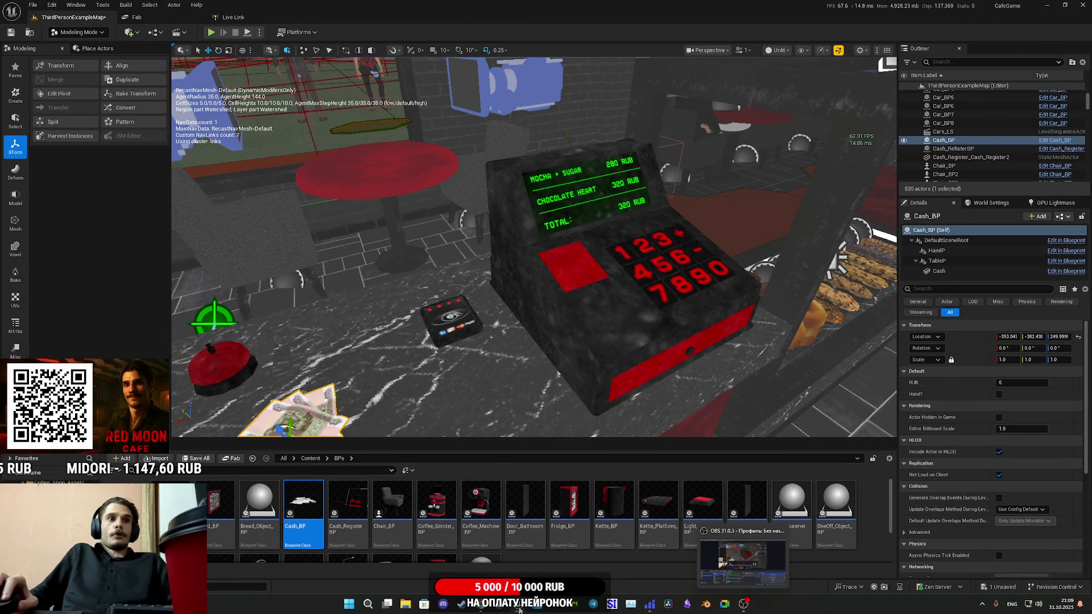
{"action": "mouse_move", "coordinate": [519, 610]}
{"action": "left_click", "coordinate": [564, 554]}
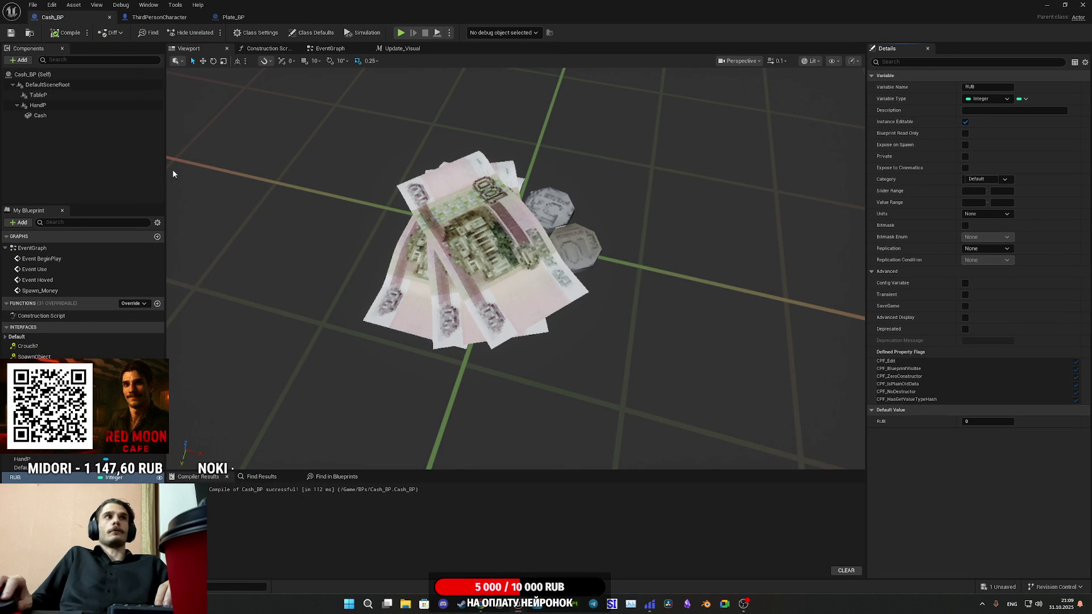
{"action": "left_click", "coordinate": [37, 106]}
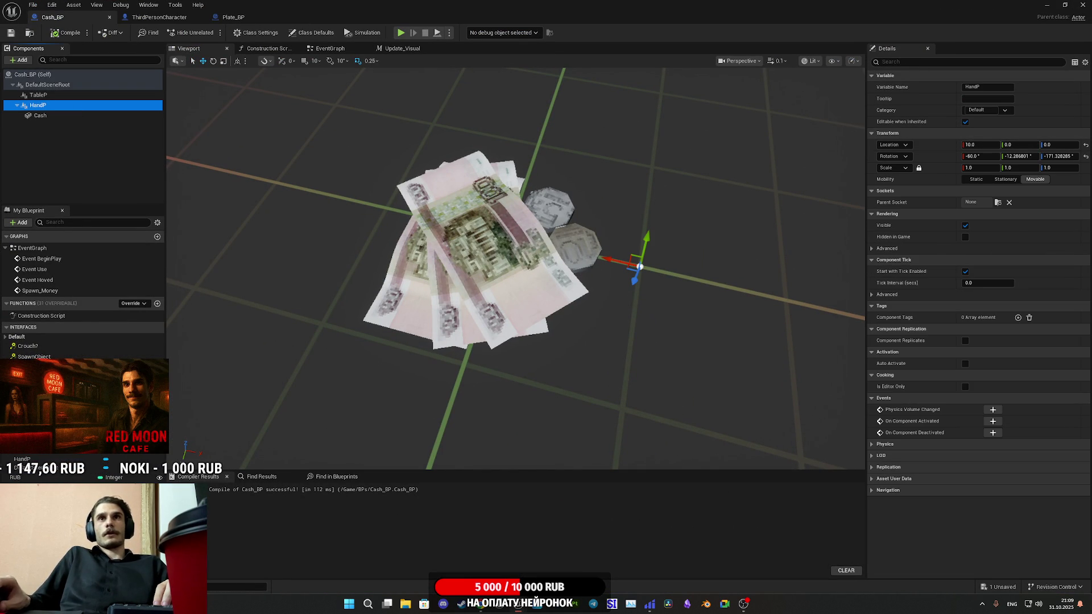
Reset HandP's Location X to 0, save Cash_BP, select TableP and minimize the editor
{"action": "left_click", "coordinate": [1086, 145]}
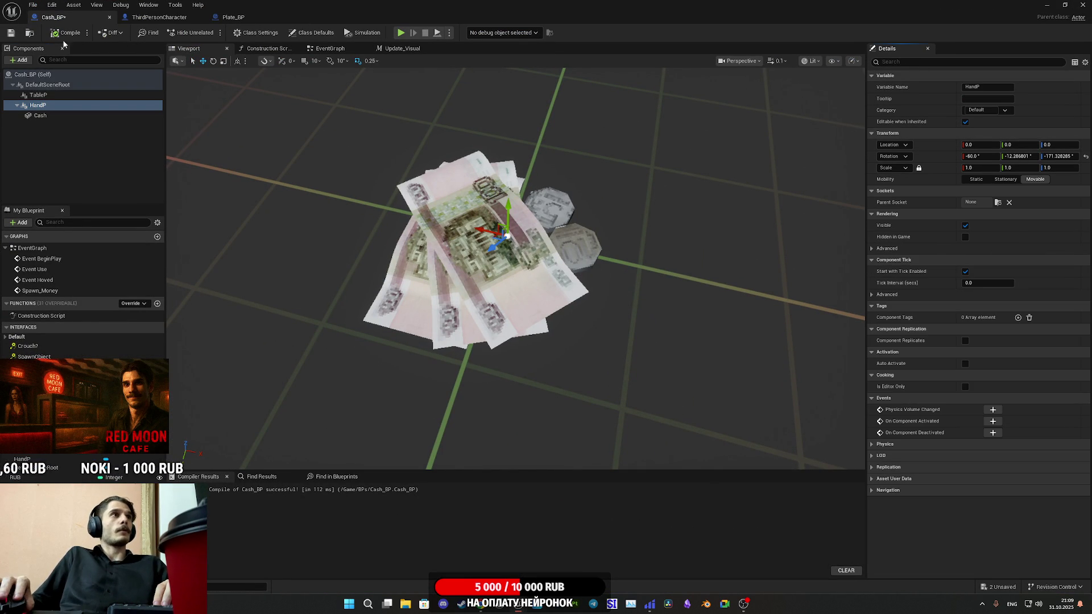
{"action": "left_click", "coordinate": [11, 33]}
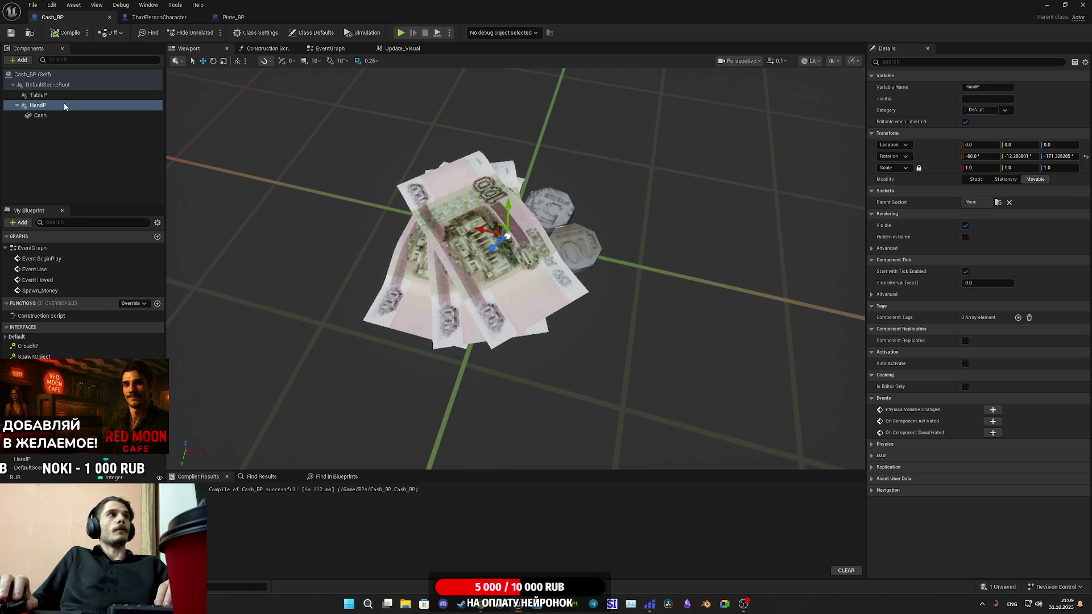
{"action": "left_click", "coordinate": [39, 95]}
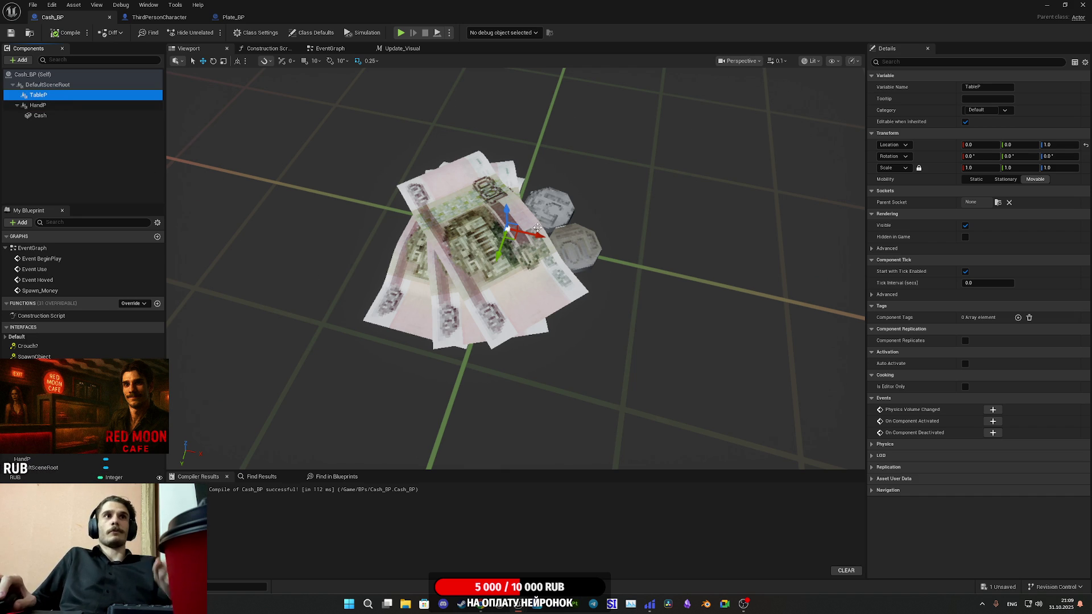
{"action": "left_click", "coordinate": [1047, 5]}
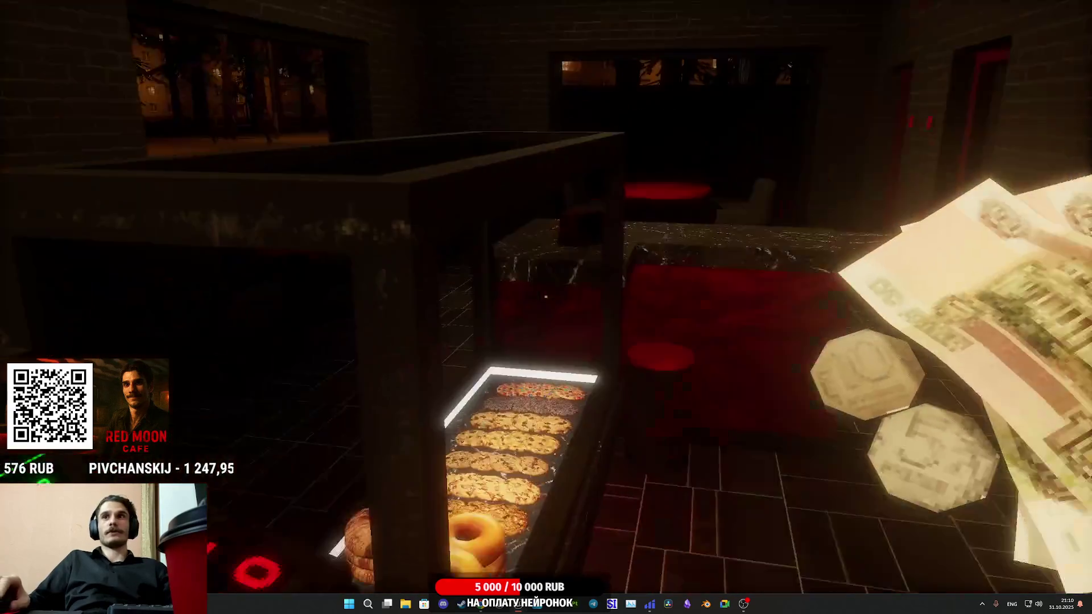
Stop the play test, save all content including the cafe map, and return to Cash_BP
{"action": "key", "text": "Escape"}
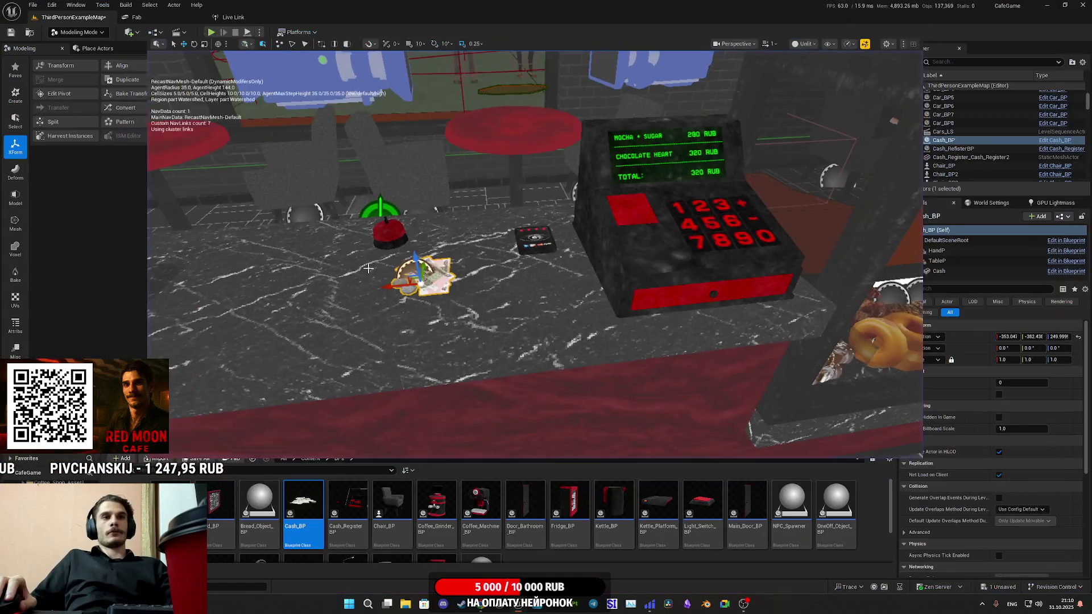
{"action": "left_click", "coordinate": [196, 458]}
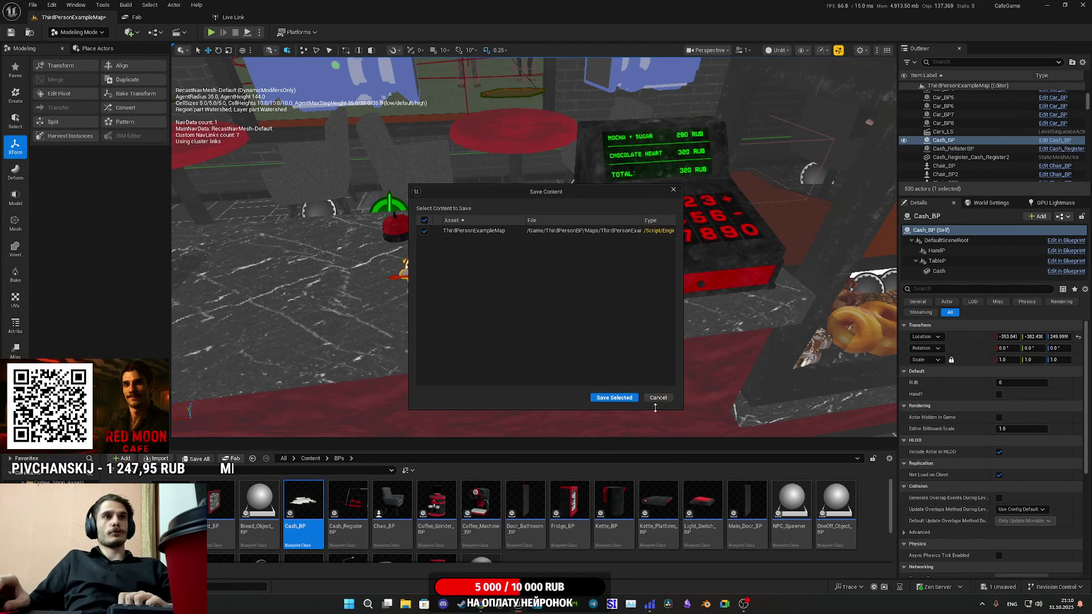
{"action": "left_click", "coordinate": [617, 398]}
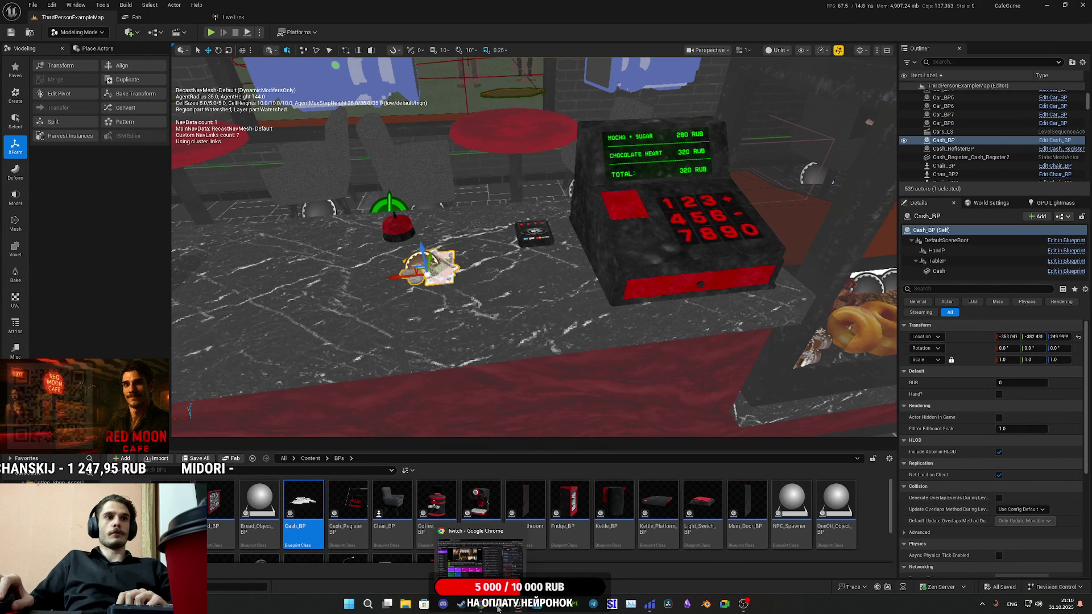
{"action": "left_click_drag", "start_coordinate": [550, 379], "coordinate": [529, 421]}
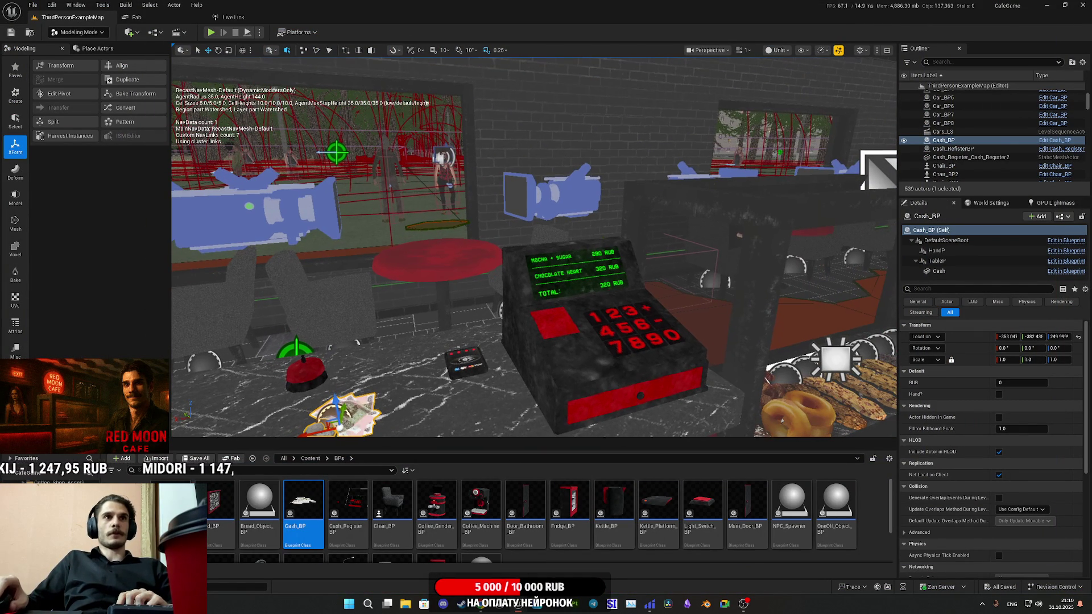
{"action": "mouse_move", "coordinate": [562, 610]}
{"action": "left_click", "coordinate": [576, 564]}
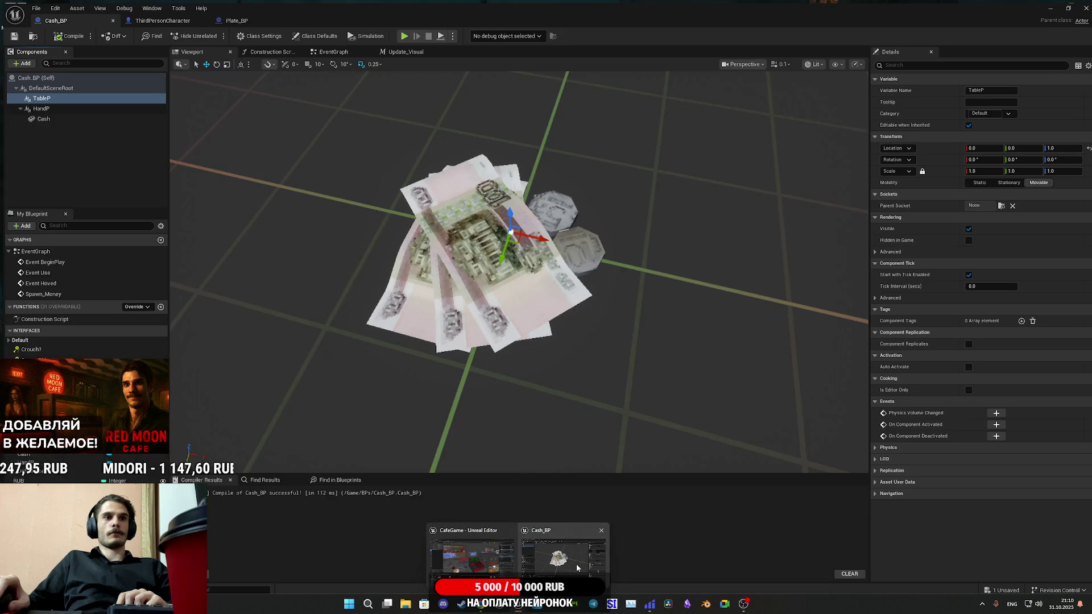
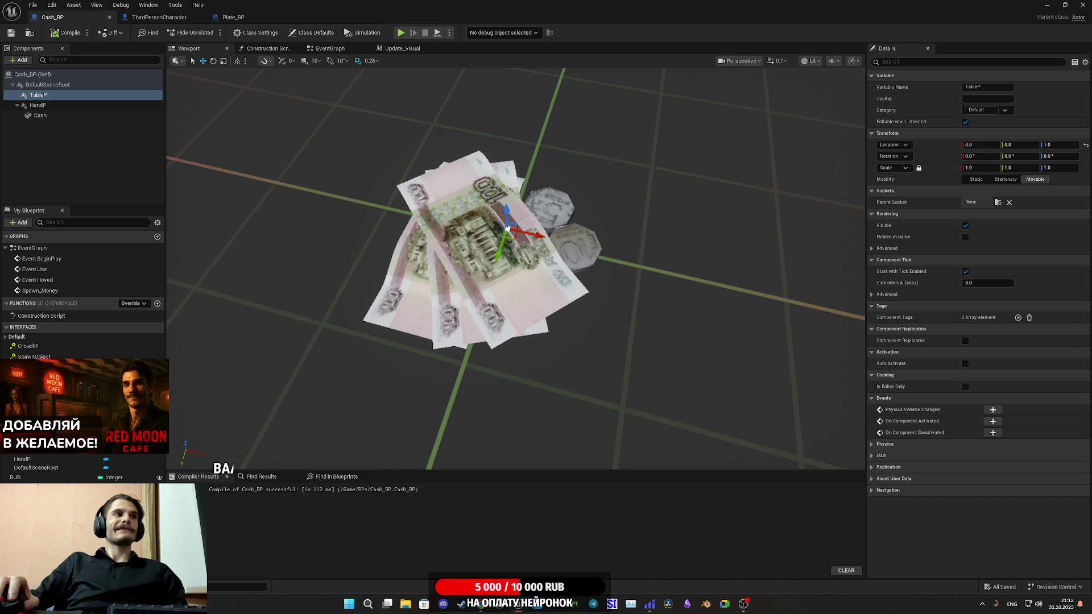
Check the RUB variable in Cash_BP, then minimize the Blueprint editor to show the café level
{"action": "left_click", "coordinate": [57, 479]}
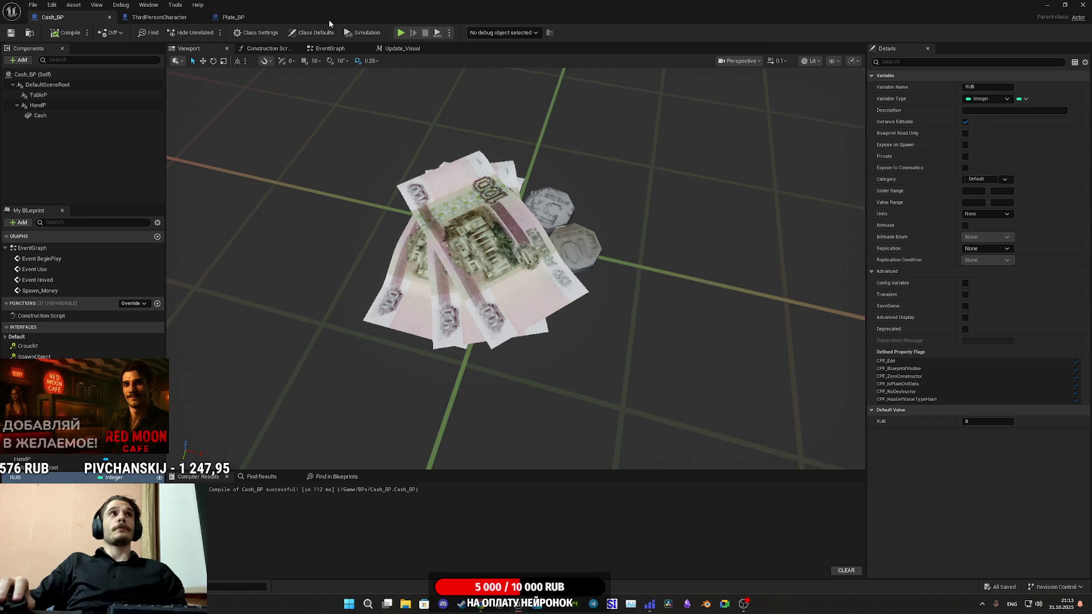
{"action": "left_click", "coordinate": [233, 17]}
{"action": "left_click", "coordinate": [1047, 5]}
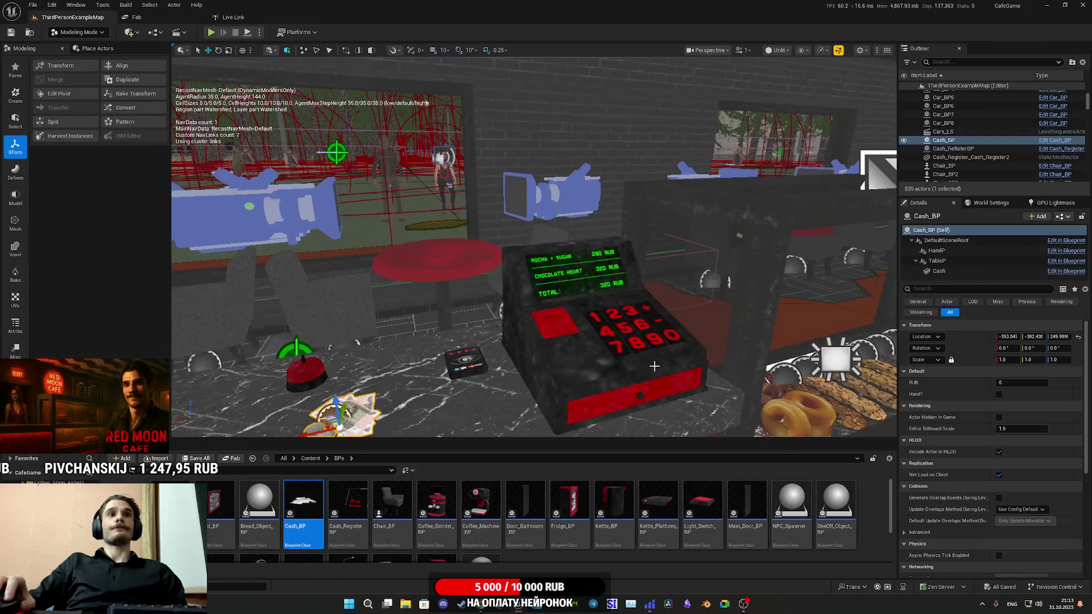
Browse to Content > UI and open the Cash_Register_UI widget blueprint
{"action": "left_click", "coordinate": [312, 459]}
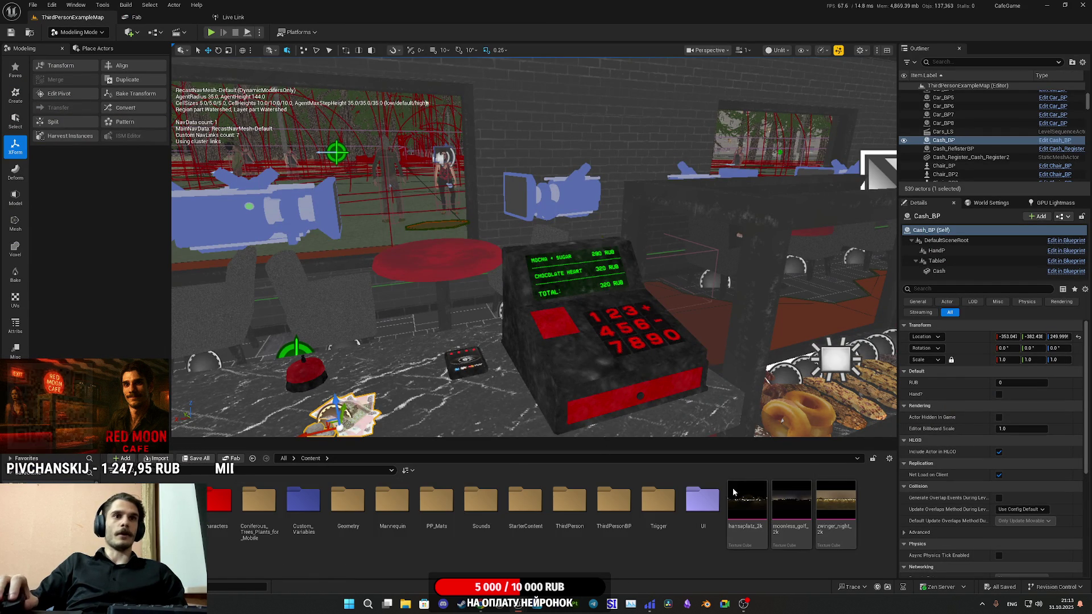
{"action": "double_click", "coordinate": [703, 501]}
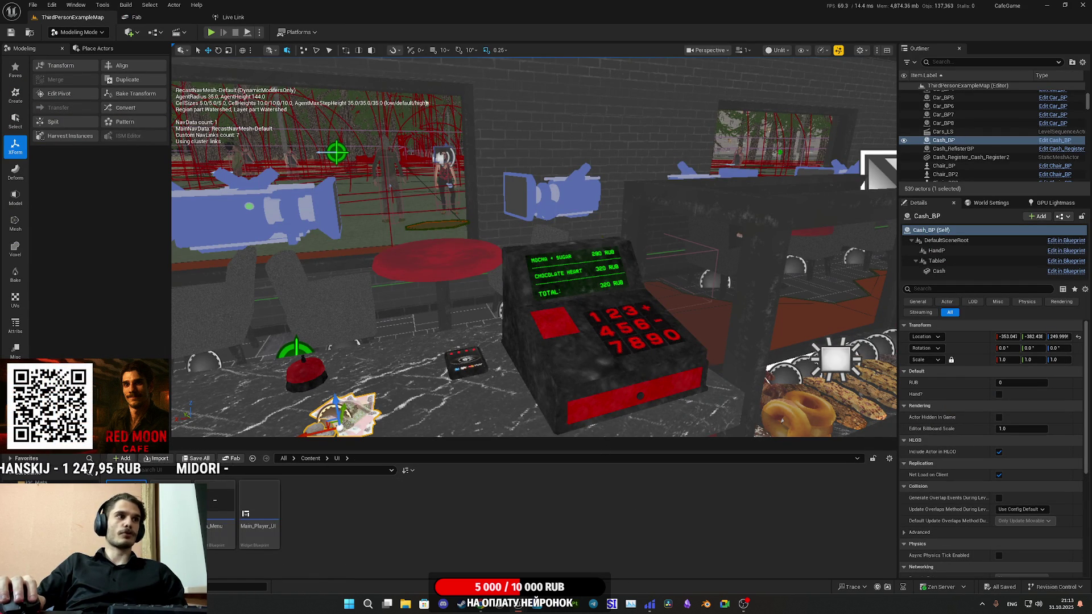
{"action": "double_click", "coordinate": [127, 501]}
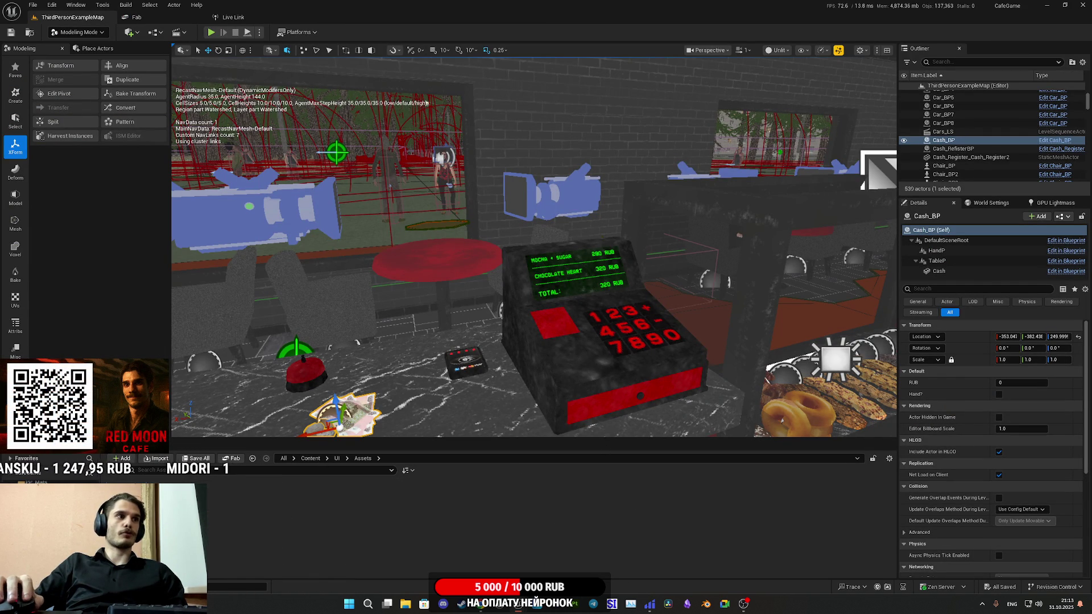
{"action": "left_click", "coordinate": [336, 459]}
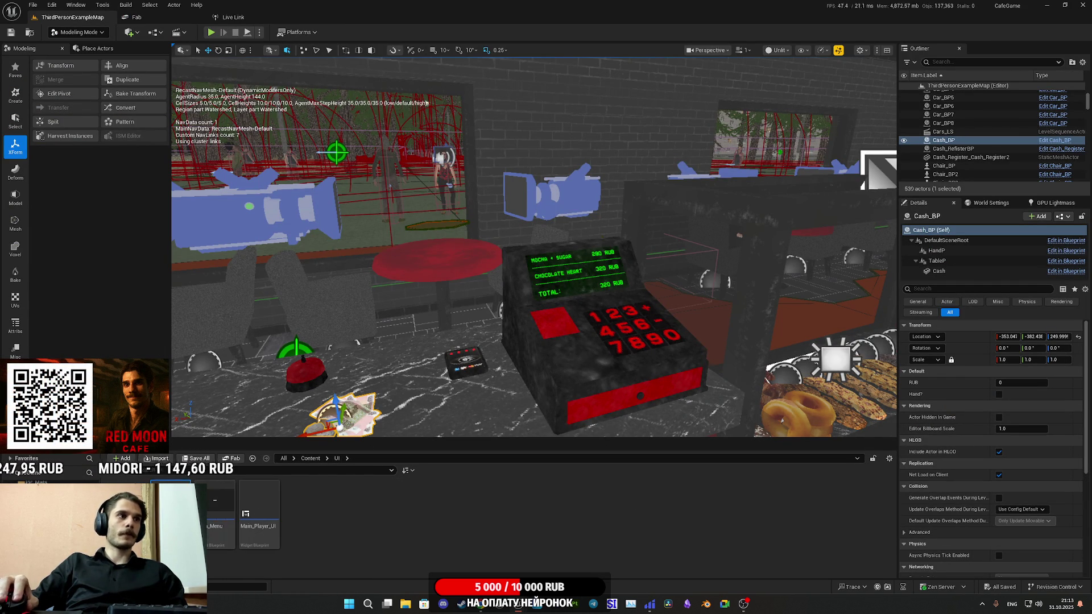
{"action": "double_click", "coordinate": [171, 511]}
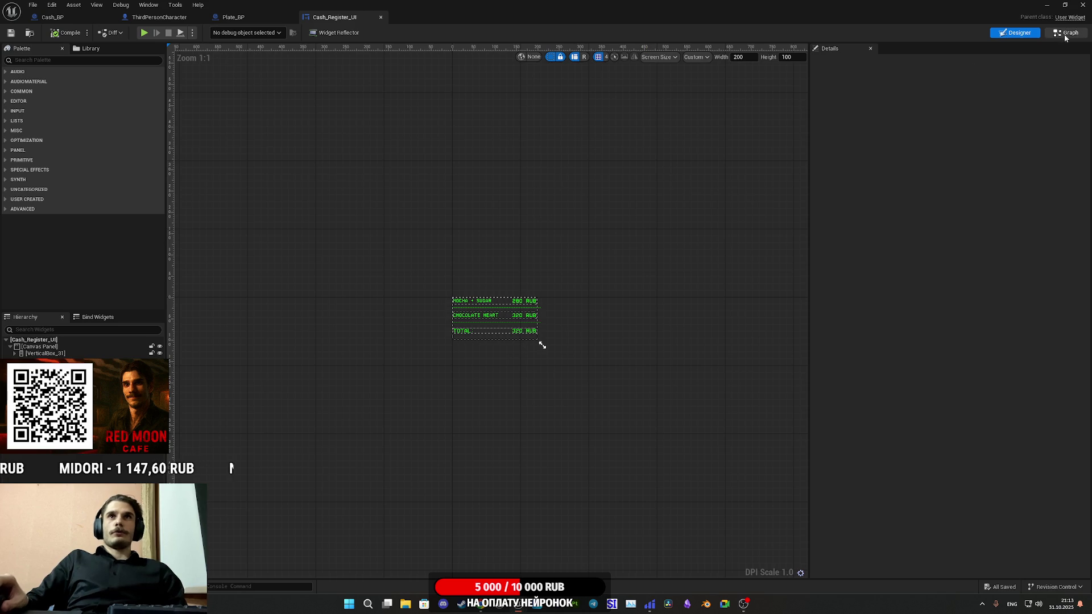
Switch Cash_Register_UI to its event graph and select the drink and pastry price Select nodes
{"action": "key", "text": "ctrl+shift+alt+g"}
{"action": "mouse_move", "coordinate": [735, 306]}
{"action": "left_mouse_down"}
{"action": "mouse_move", "coordinate": [803, 383]}
{"action": "mouse_move", "coordinate": [780, 373]}
{"action": "mouse_move", "coordinate": [774, 401]}
{"action": "left_mouse_up"}
{"action": "mouse_move", "coordinate": [744, 353]}
{"action": "left_mouse_down"}
{"action": "mouse_move", "coordinate": [807, 407]}
{"action": "mouse_move", "coordinate": [824, 408]}
{"action": "mouse_move", "coordinate": [772, 363]}
{"action": "left_mouse_up"}
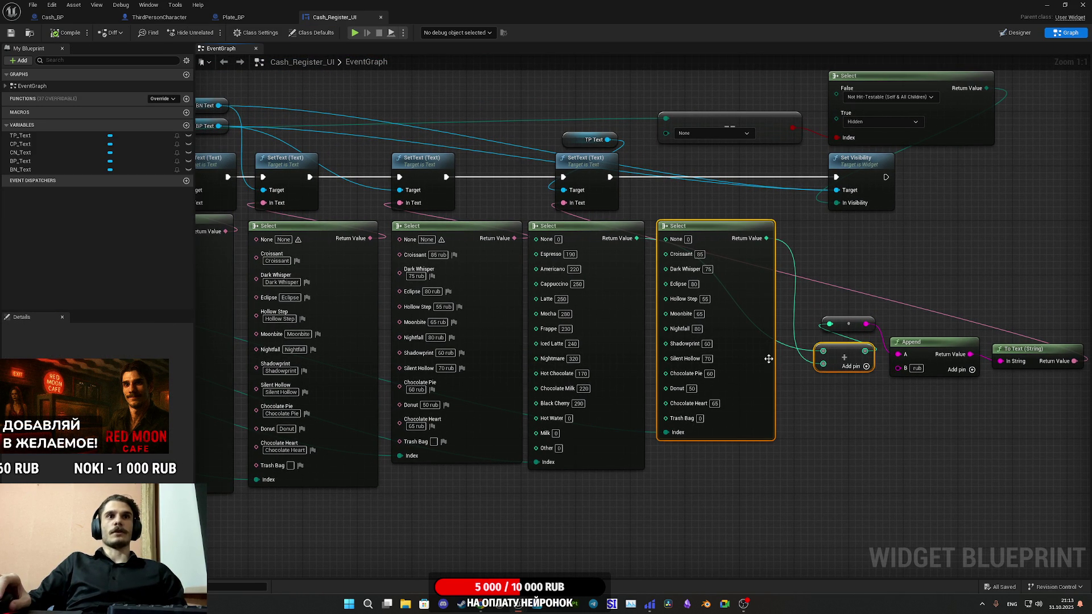
{"action": "left_click", "coordinate": [630, 329], "text": "shift"}
{"action": "mouse_move", "coordinate": [847, 422]}
{"action": "left_mouse_down"}
{"action": "mouse_move", "coordinate": [943, 419]}
{"action": "mouse_move", "coordinate": [839, 428]}
{"action": "mouse_move", "coordinate": [1069, 398]}
{"action": "mouse_move", "coordinate": [1091, 392]}
{"action": "mouse_move", "coordinate": [1088, 372]}
{"action": "left_mouse_up"}
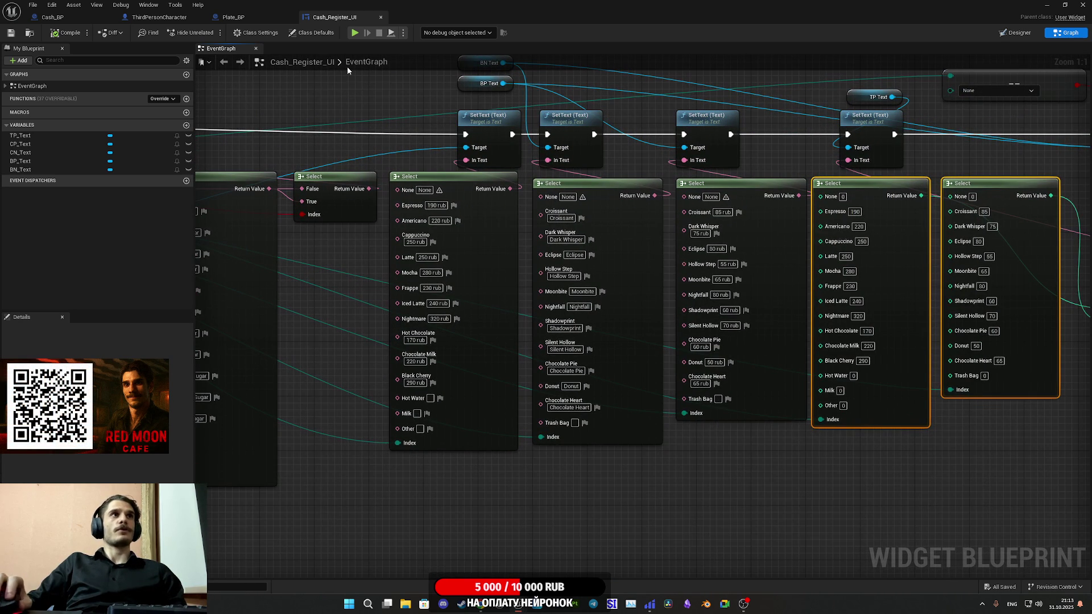
{"action": "left_click", "coordinate": [233, 17]}
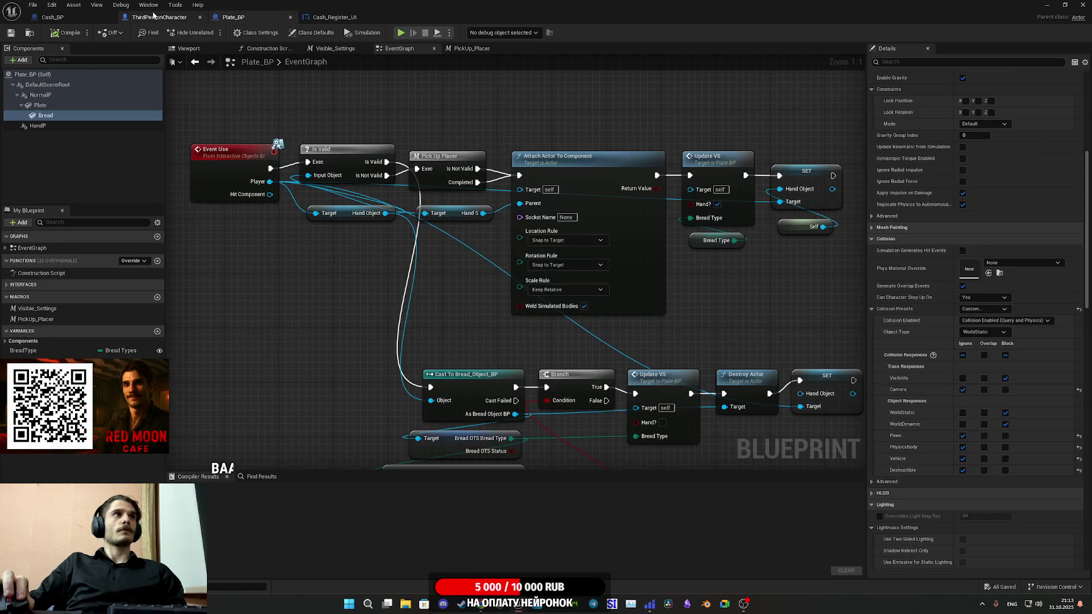
Minimize Cash_BP, select NPC_Street_BP27 in the level and open its Blueprint editor
{"action": "left_click", "coordinate": [159, 17]}
{"action": "left_click", "coordinate": [53, 17]}
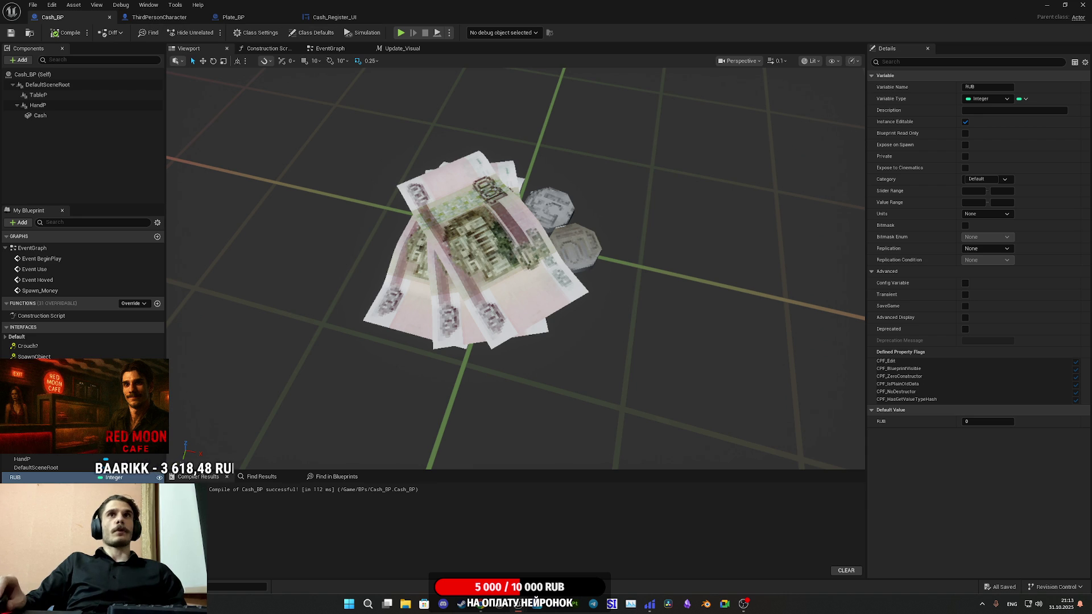
{"action": "left_click", "coordinate": [1047, 4]}
{"action": "left_click_drag", "start_coordinate": [572, 276], "coordinate": [504, 267]}
{"action": "left_click", "coordinate": [504, 267]}
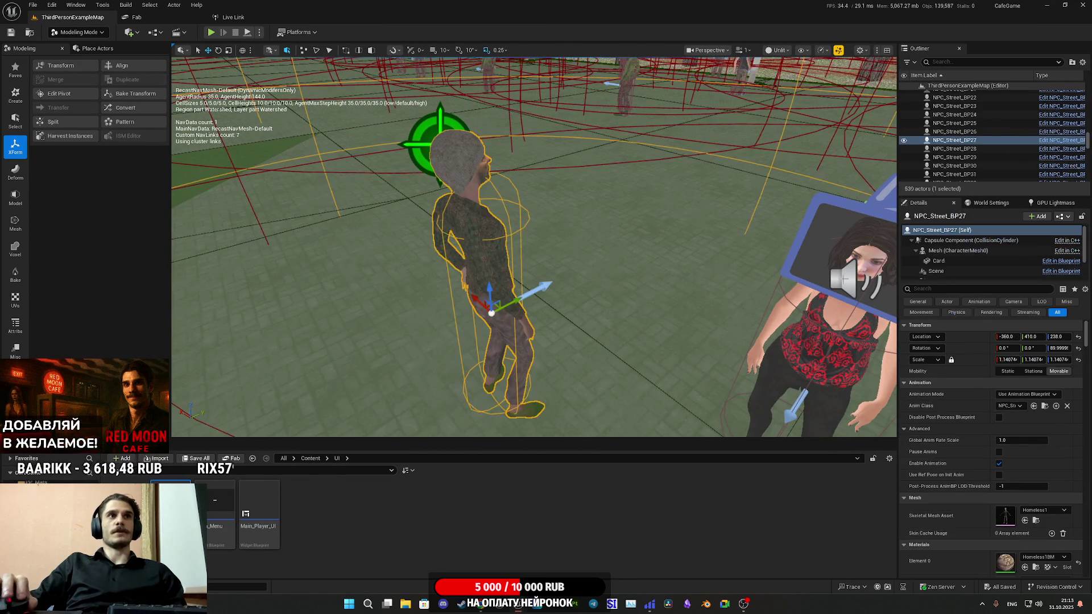
{"action": "left_click", "coordinate": [1062, 216]}
{"action": "left_click", "coordinate": [1008, 241]}
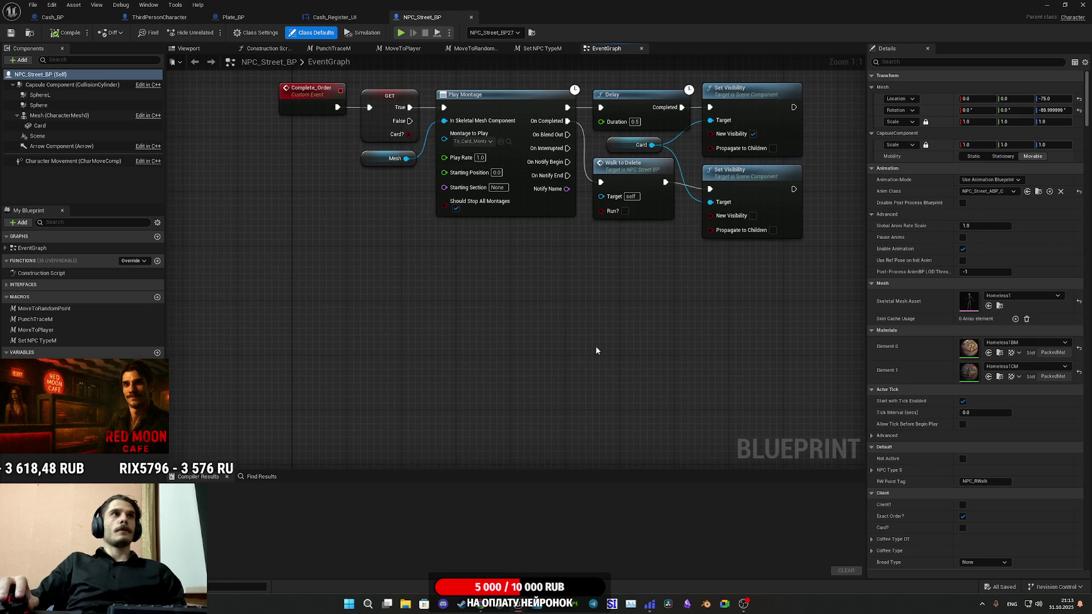
Paste the price Select nodes below Complete_Order and drag the NPC_TypeS variable onto the graph
{"action": "key", "text": "ctrl+v"}
{"action": "left_click_drag", "start_coordinate": [679, 351], "coordinate": [412, 340]}
{"action": "left_click", "coordinate": [542, 336]}
{"action": "left_click_drag", "start_coordinate": [541, 336], "coordinate": [652, 347]}
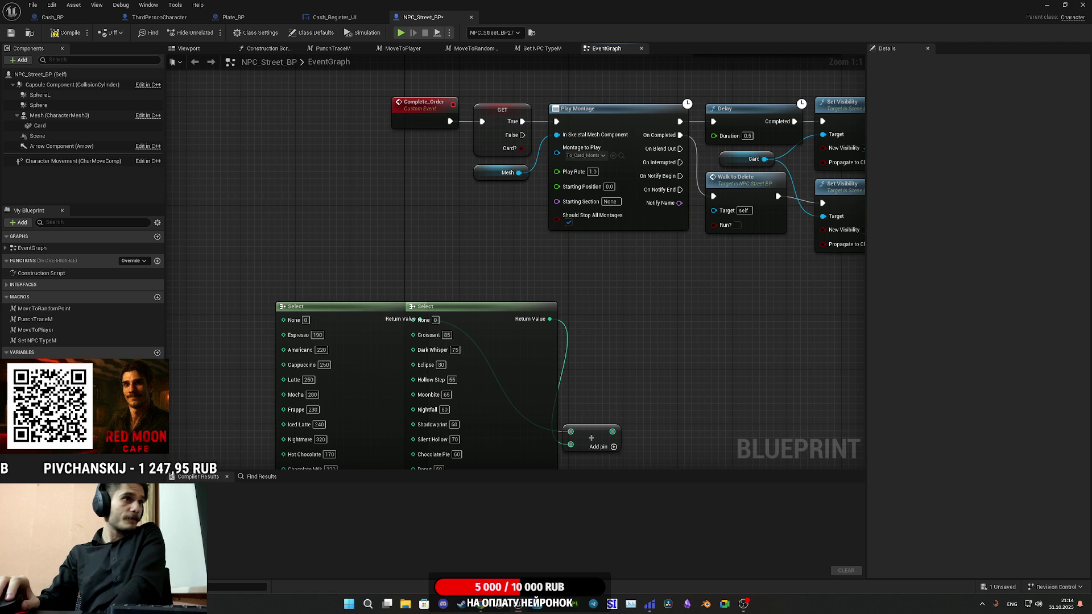
{"action": "mouse_move", "coordinate": [40, 364]}
{"action": "left_mouse_down"}
{"action": "mouse_move", "coordinate": [150, 305]}
{"action": "mouse_move", "coordinate": [223, 236]}
{"action": "left_mouse_up"}
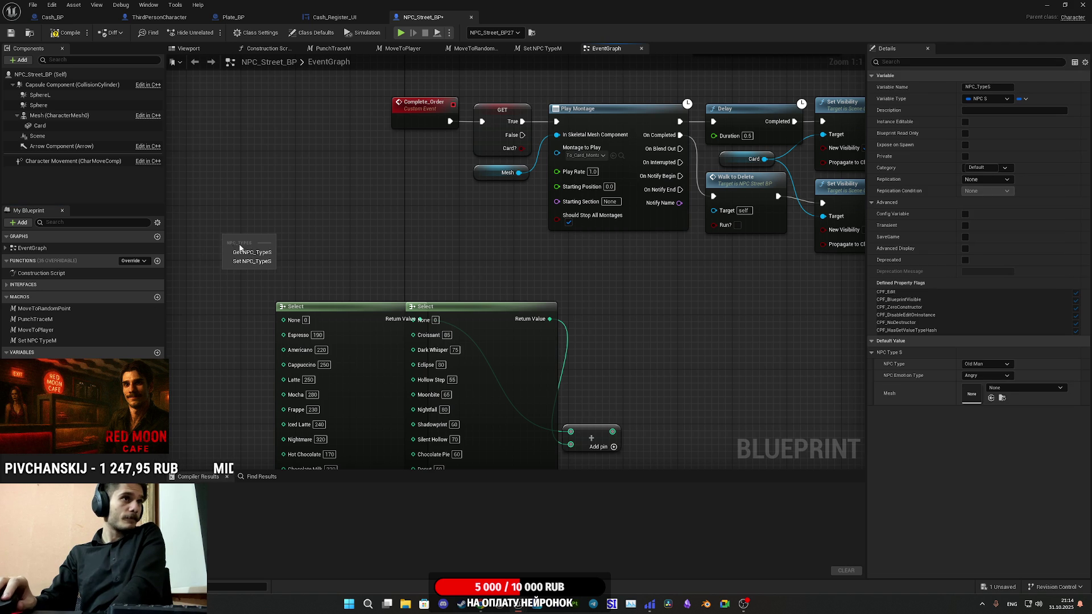
Split the NPC_TypeS struct pin, position it by the Select nodes, then delete it
{"action": "right_click", "coordinate": [268, 243]}
{"action": "left_click", "coordinate": [295, 277]}
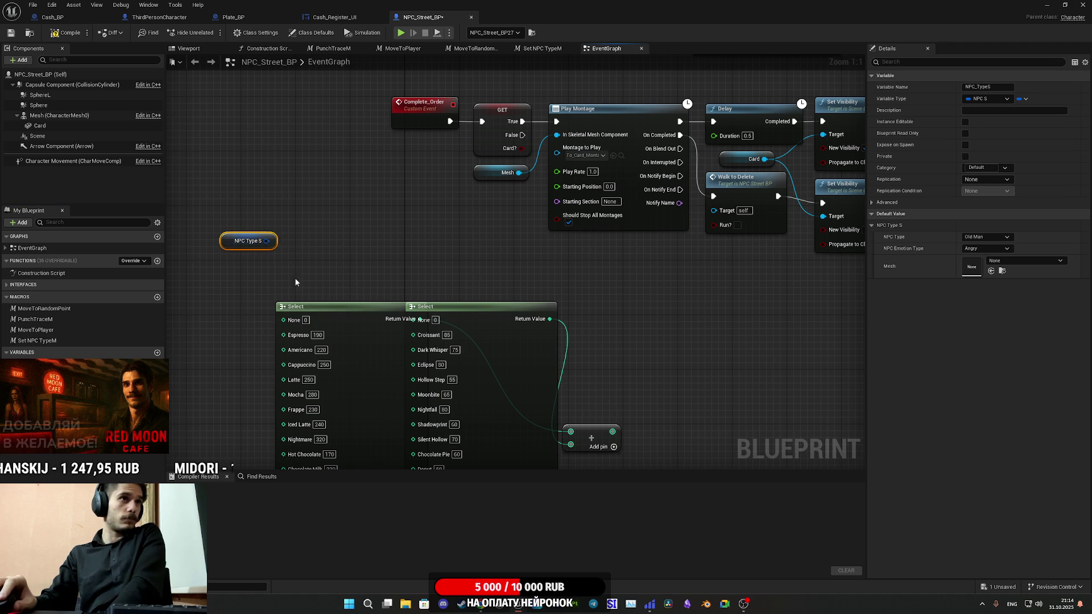
{"action": "left_click_drag", "start_coordinate": [418, 232], "coordinate": [451, 206]}
{"action": "mouse_move", "coordinate": [342, 191]}
{"action": "left_mouse_down"}
{"action": "mouse_move", "coordinate": [276, 252]}
{"action": "mouse_move", "coordinate": [310, 267]}
{"action": "mouse_move", "coordinate": [431, 182]}
{"action": "left_mouse_up"}
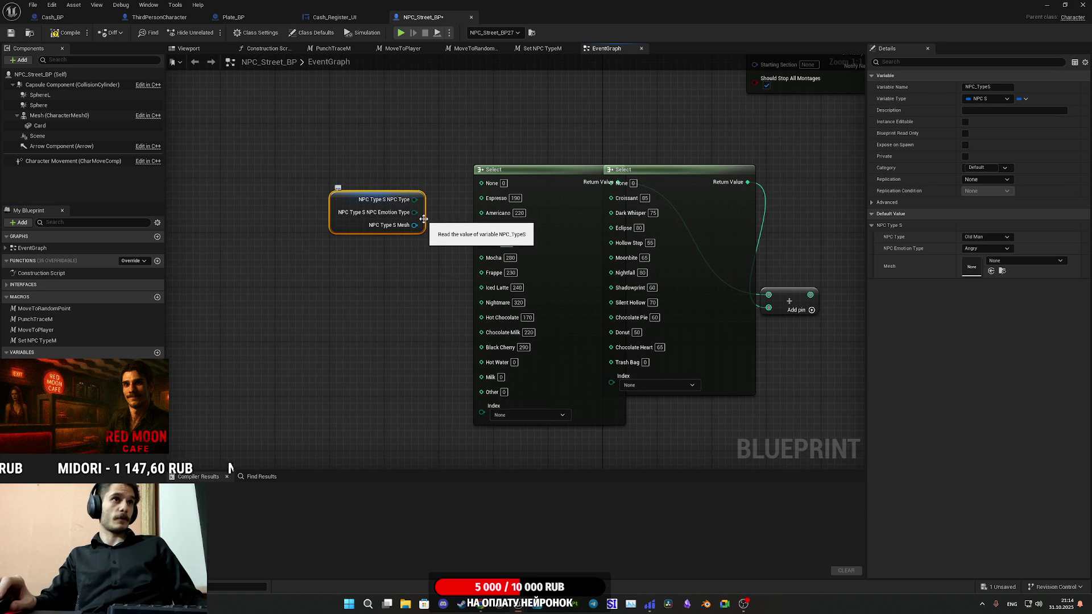
{"action": "key", "text": "Delete"}
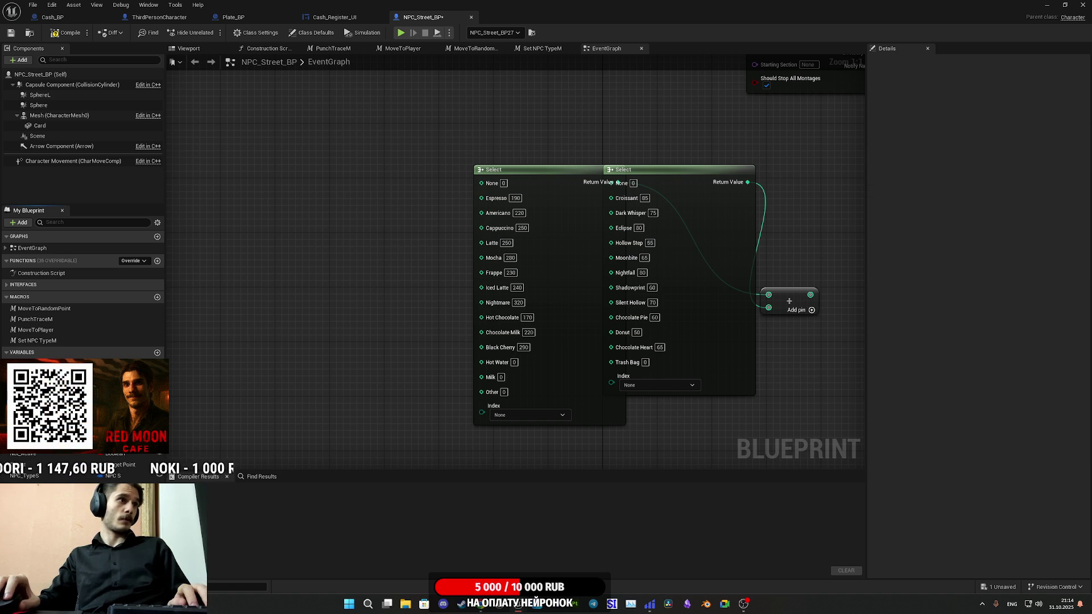
Add a Bread Type getter to drive the pastry price Select node's Index
{"action": "mouse_move", "coordinate": [119, 452]}
{"action": "left_mouse_down"}
{"action": "mouse_move", "coordinate": [273, 425]}
{"action": "mouse_move", "coordinate": [376, 431]}
{"action": "mouse_move", "coordinate": [643, 383]}
{"action": "left_mouse_up"}
{"action": "left_click", "coordinate": [301, 443]}
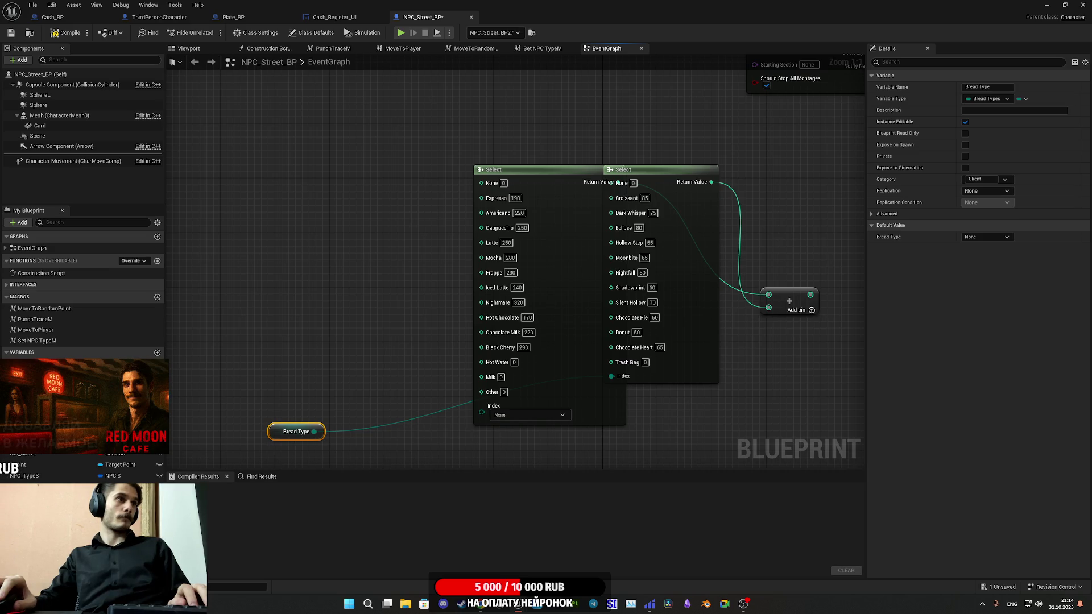
{"action": "mouse_move", "coordinate": [201, 342]}
{"action": "left_mouse_down"}
{"action": "mouse_move", "coordinate": [198, 305]}
{"action": "mouse_move", "coordinate": [390, 206]}
{"action": "mouse_move", "coordinate": [512, 187]}
{"action": "left_mouse_up"}
{"action": "scroll", "coordinate": [390, 206], "scroll_direction": "down", "scroll_amount": 3}
{"action": "scroll", "coordinate": [563, 290], "scroll_direction": "down", "scroll_amount": 4}
{"action": "scroll", "coordinate": [627, 164], "scroll_direction": "up", "scroll_amount": 4}
{"action": "mouse_move", "coordinate": [626, 164]}
{"action": "left_mouse_down"}
{"action": "mouse_move", "coordinate": [466, 205]}
{"action": "mouse_move", "coordinate": [318, 267]}
{"action": "mouse_move", "coordinate": [265, 317]}
{"action": "mouse_move", "coordinate": [231, 295]}
{"action": "mouse_move", "coordinate": [484, 297]}
{"action": "mouse_move", "coordinate": [409, 198]}
{"action": "left_mouse_up"}
{"action": "scroll", "coordinate": [559, 245], "scroll_direction": "up", "scroll_amount": 3}
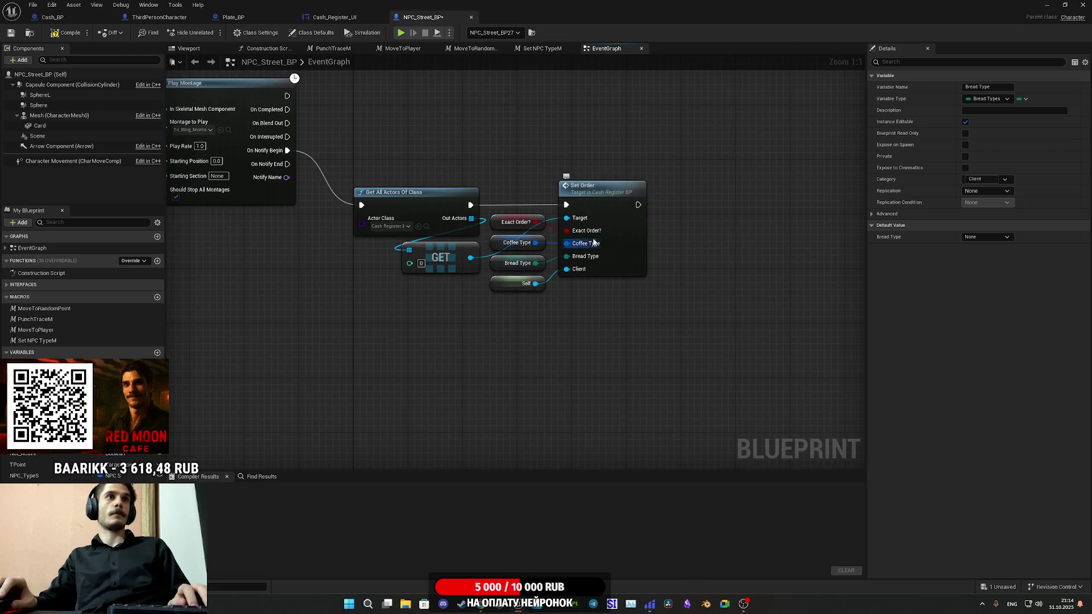
{"action": "scroll", "coordinate": [548, 305], "scroll_direction": "down", "scroll_amount": 5}
{"action": "scroll", "coordinate": [602, 227], "scroll_direction": "up", "scroll_amount": 5}
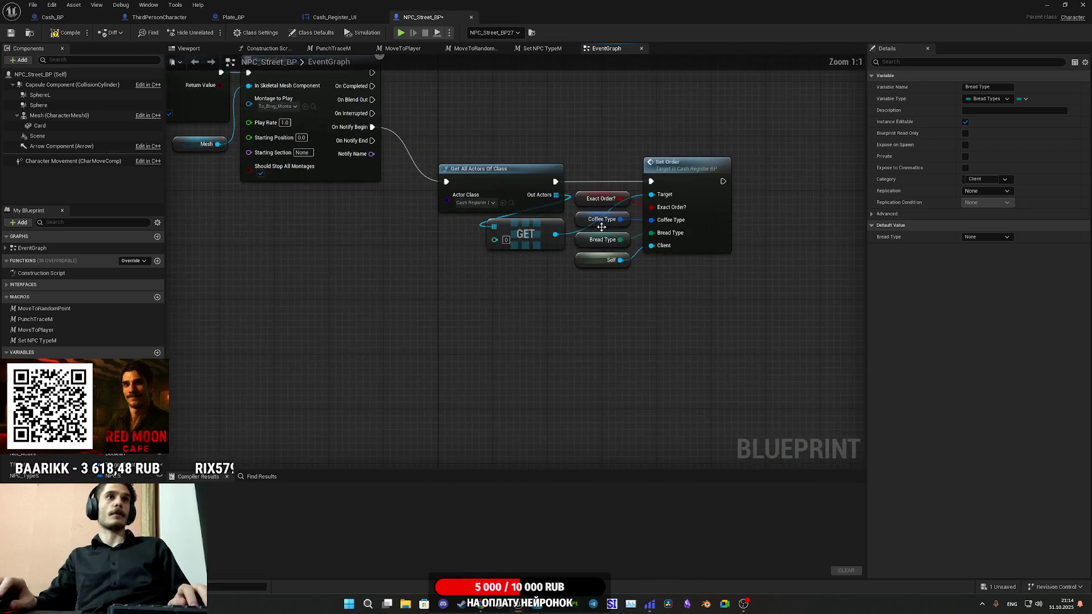
{"action": "mouse_move", "coordinate": [467, 278]}
{"action": "left_mouse_down"}
{"action": "mouse_move", "coordinate": [770, 393]}
{"action": "mouse_move", "coordinate": [865, 247]}
{"action": "mouse_move", "coordinate": [865, 219]}
{"action": "left_mouse_up"}
{"action": "left_click_drag", "start_coordinate": [171, 171], "coordinate": [412, 264]}
{"action": "mouse_move", "coordinate": [183, 185]}
{"action": "left_mouse_down"}
{"action": "mouse_move", "coordinate": [301, 133]}
{"action": "mouse_move", "coordinate": [533, 185]}
{"action": "left_mouse_up"}
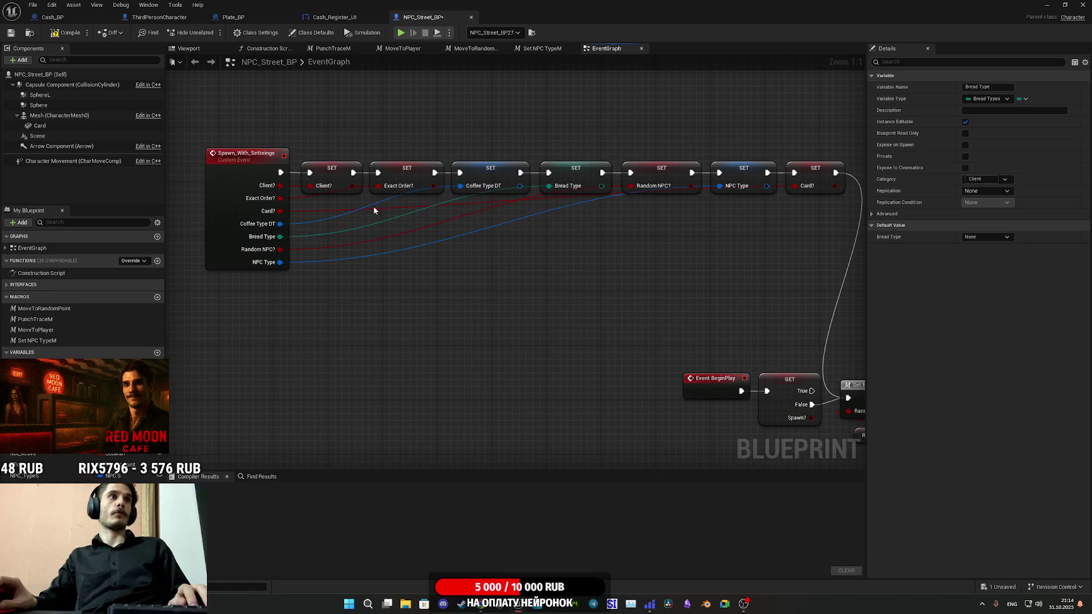
{"action": "scroll", "coordinate": [406, 210], "scroll_direction": "down", "scroll_amount": 5}
{"action": "mouse_move", "coordinate": [537, 373]}
{"action": "left_mouse_down"}
{"action": "mouse_move", "coordinate": [749, 305]}
{"action": "mouse_move", "coordinate": [609, 220]}
{"action": "mouse_move", "coordinate": [454, 380]}
{"action": "left_mouse_up"}
{"action": "scroll", "coordinate": [454, 318], "scroll_direction": "up", "scroll_amount": 4}
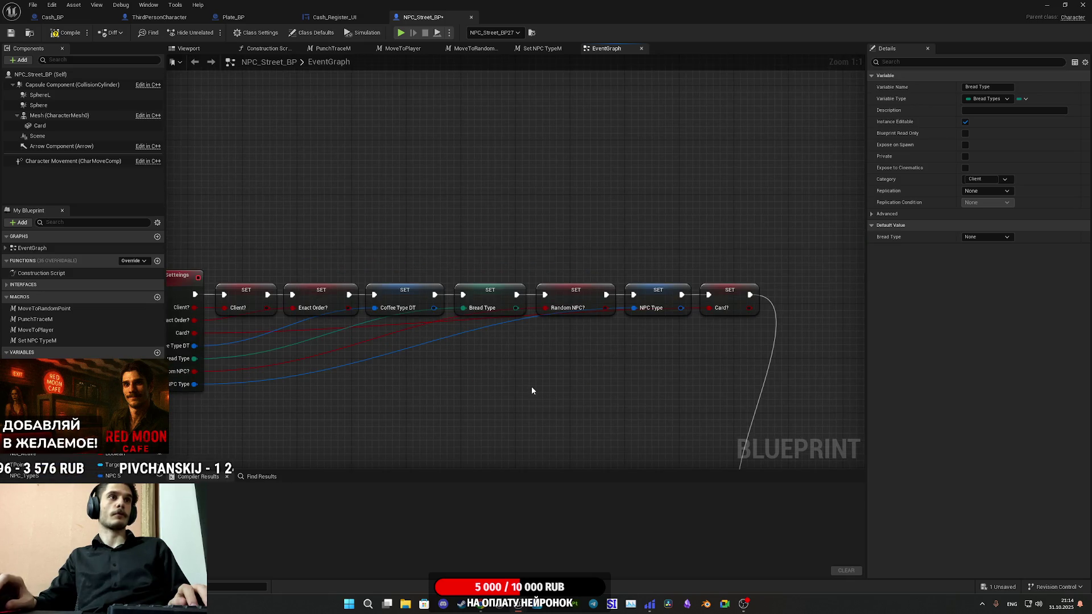
{"action": "mouse_move", "coordinate": [566, 407]}
{"action": "left_mouse_down"}
{"action": "mouse_move", "coordinate": [541, 319]}
{"action": "mouse_move", "coordinate": [521, 114]}
{"action": "mouse_move", "coordinate": [626, 106]}
{"action": "mouse_move", "coordinate": [397, 68]}
{"action": "mouse_move", "coordinate": [585, 68]}
{"action": "mouse_move", "coordinate": [164, 59]}
{"action": "left_mouse_up"}
{"action": "scroll", "coordinate": [476, 267], "scroll_direction": "down", "scroll_amount": 6}
{"action": "scroll", "coordinate": [444, 384], "scroll_direction": "up", "scroll_amount": 6}
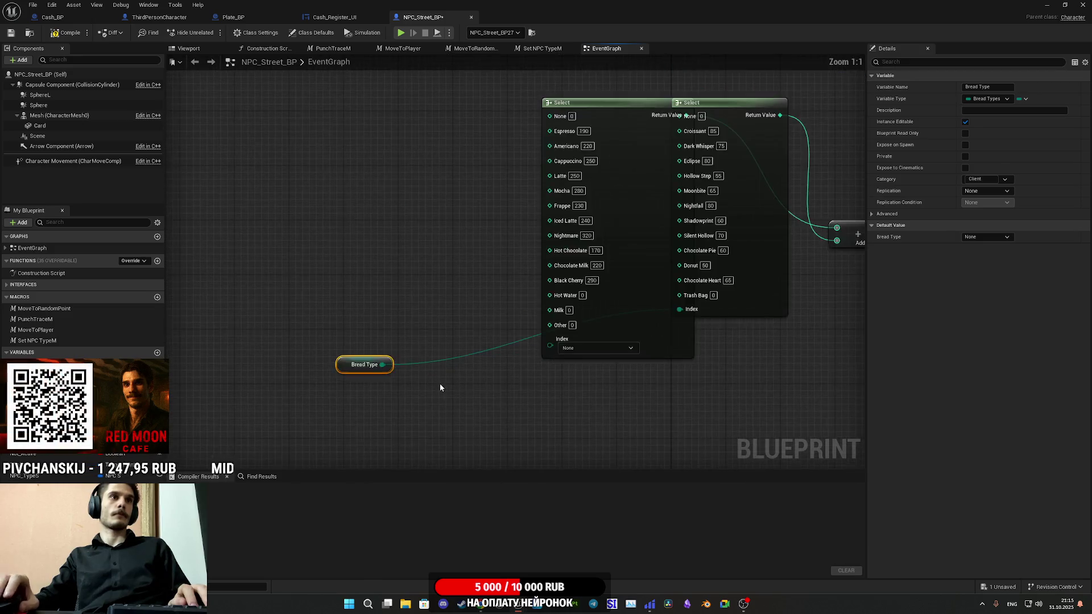
Move the Bread Type node next to the price Select node
{"action": "left_click", "coordinate": [506, 403]}
{"action": "left_click_drag", "start_coordinate": [405, 315], "coordinate": [347, 314]}
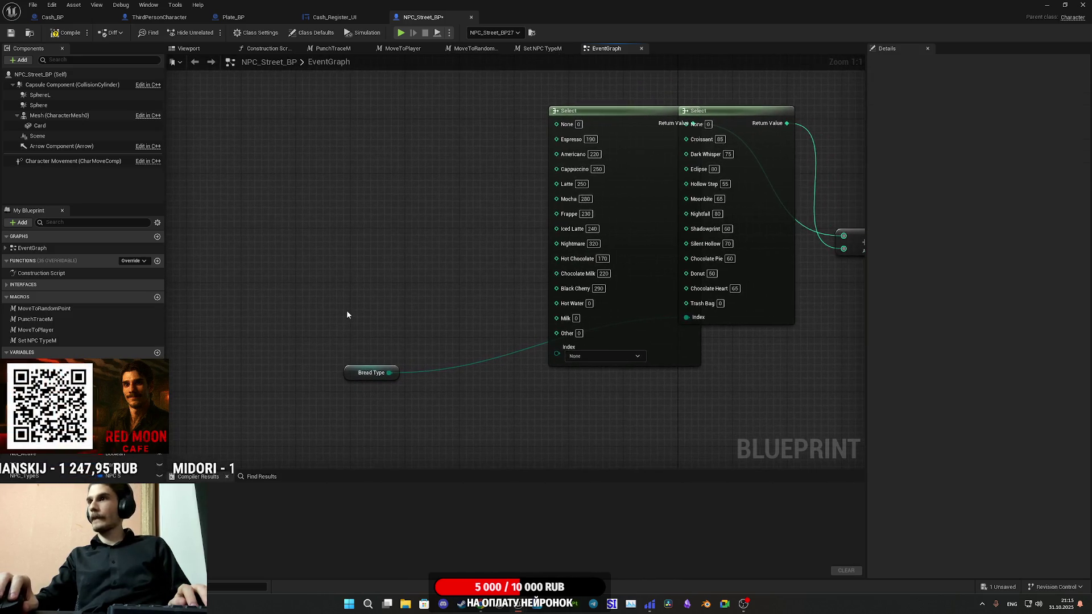
{"action": "mouse_move", "coordinate": [356, 378]}
{"action": "left_mouse_down"}
{"action": "mouse_move", "coordinate": [752, 351]}
{"action": "mouse_move", "coordinate": [718, 385]}
{"action": "mouse_move", "coordinate": [726, 345]}
{"action": "left_mouse_up"}
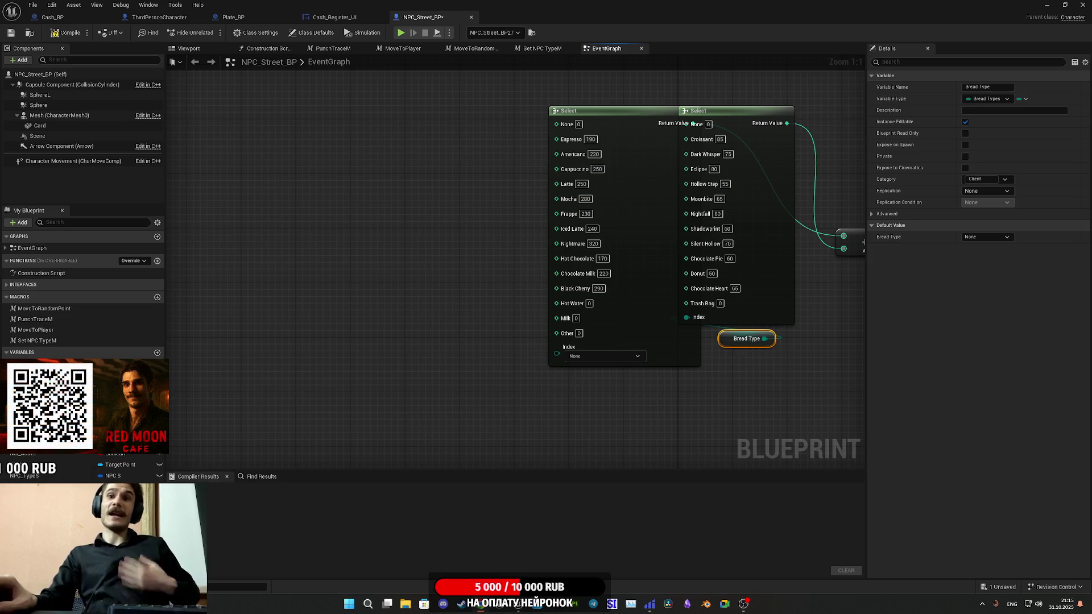
{"action": "left_click", "coordinate": [677, 392]}
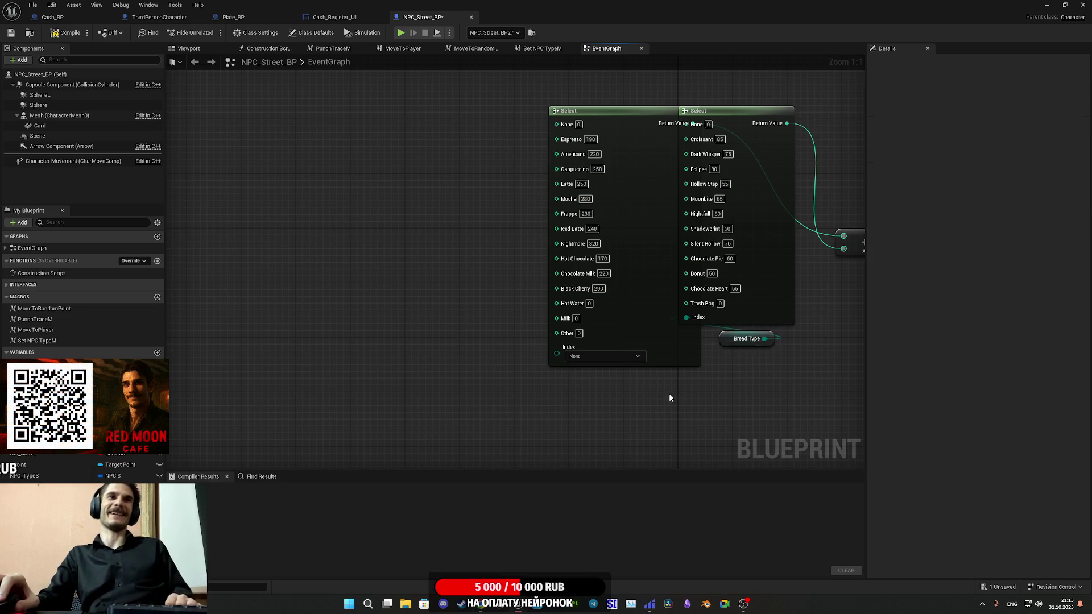
{"action": "left_click_drag", "start_coordinate": [670, 395], "coordinate": [735, 393]}
Add a Coffee_Type_DT getter and split its pin into Data Table and Row Name
{"action": "left_click_drag", "start_coordinate": [40, 375], "coordinate": [333, 318]}
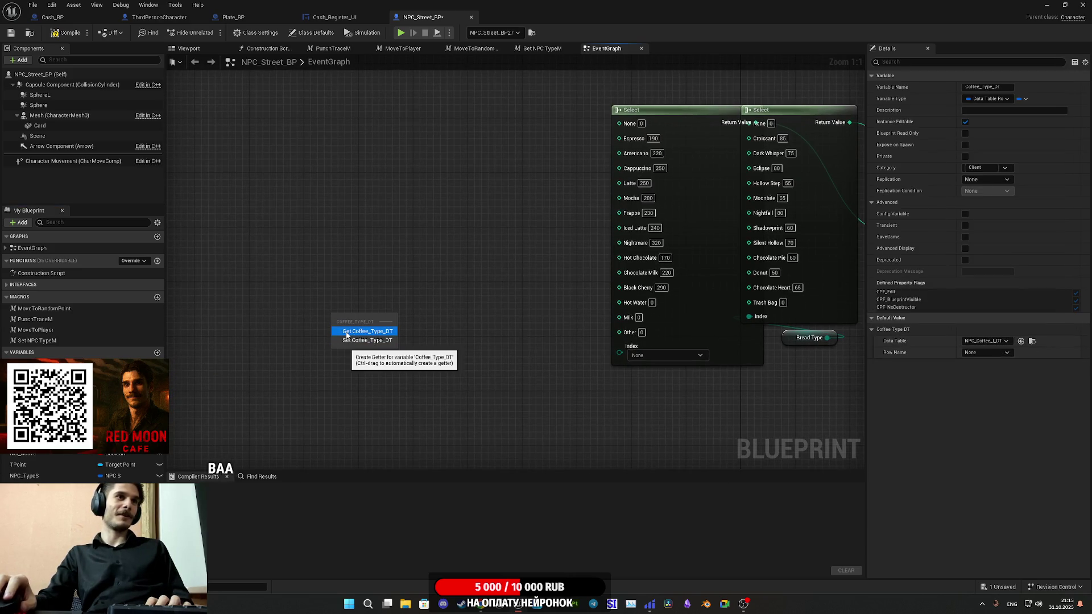
{"action": "left_click", "coordinate": [346, 333]}
{"action": "right_click", "coordinate": [379, 317]}
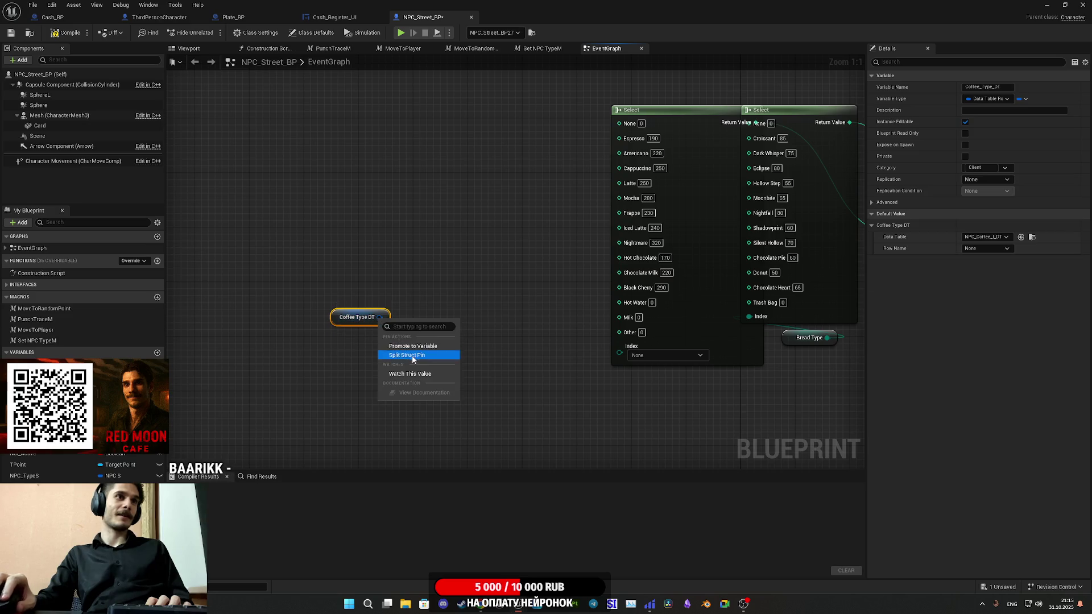
{"action": "left_click", "coordinate": [411, 354]}
{"action": "left_click_drag", "start_coordinate": [435, 362], "coordinate": [529, 409]}
{"action": "key", "text": "ctrl+z"}
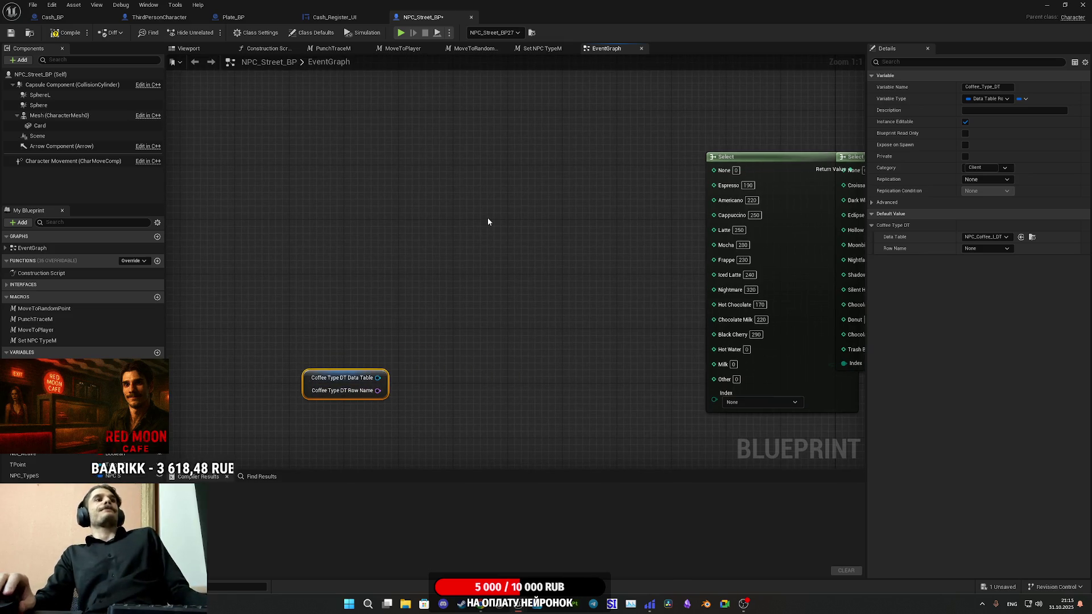
{"action": "left_click", "coordinate": [385, 308]}
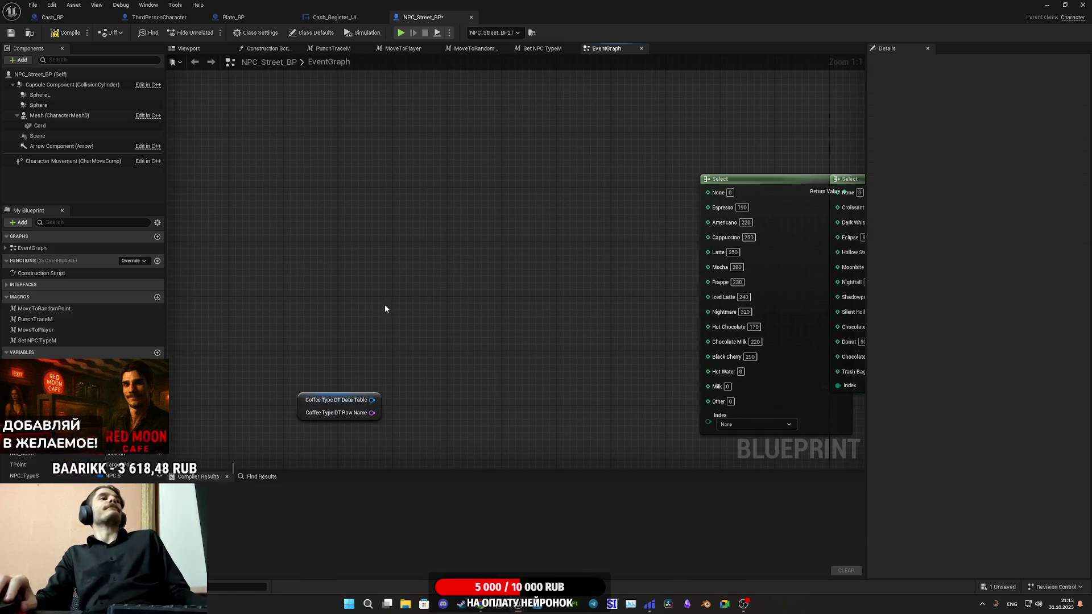
Return to the Select nodes area and pull a wire from the Row Name output
{"action": "scroll", "coordinate": [455, 245], "scroll_direction": "down", "scroll_amount": 5}
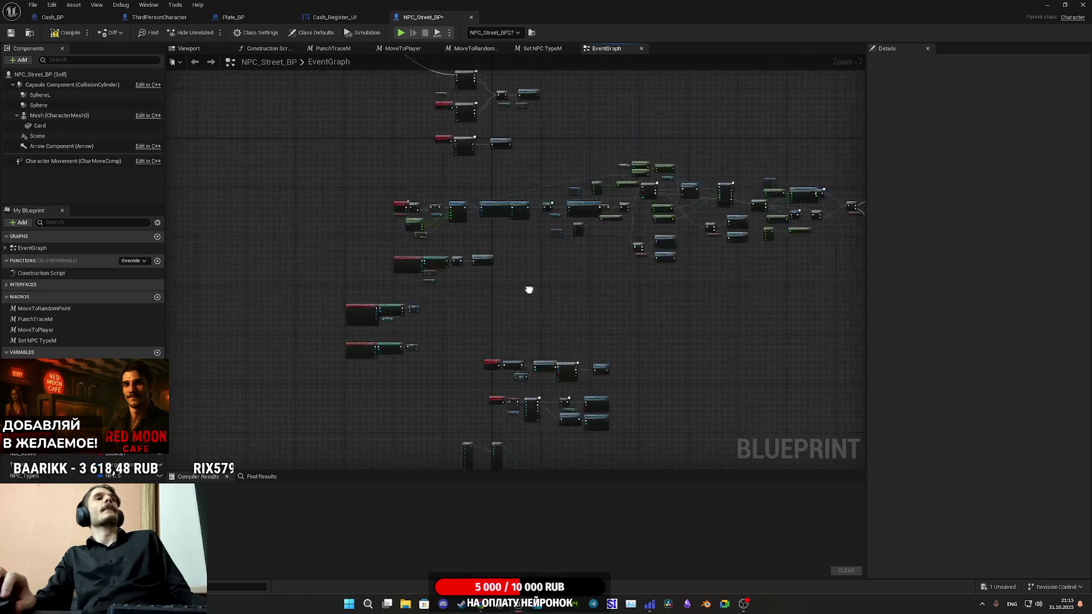
{"action": "scroll", "coordinate": [697, 260], "scroll_direction": "down", "scroll_amount": 3}
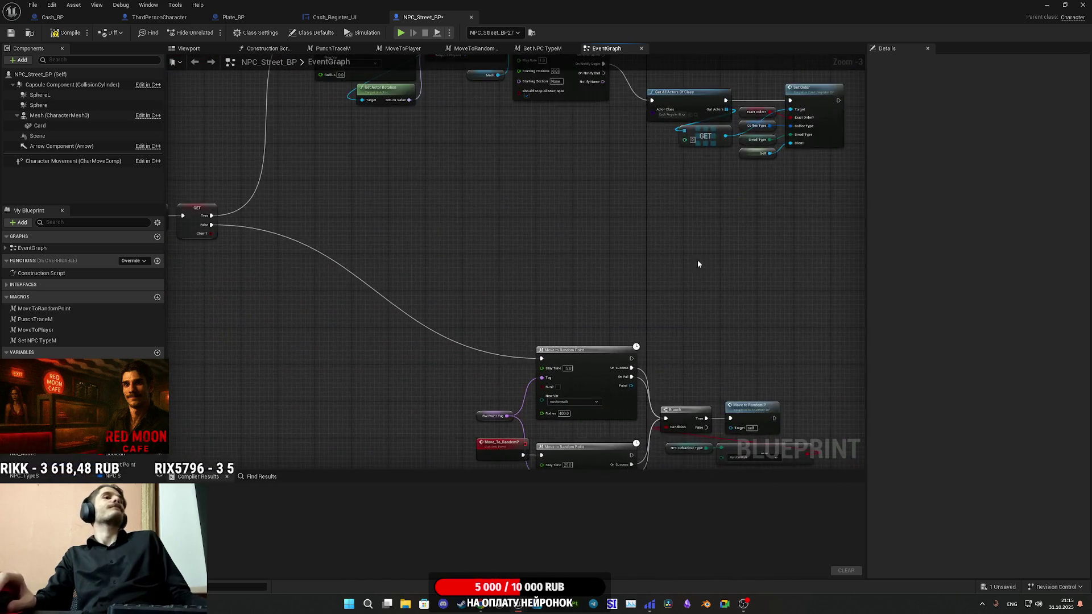
{"action": "scroll", "coordinate": [608, 267], "scroll_direction": "up", "scroll_amount": 4}
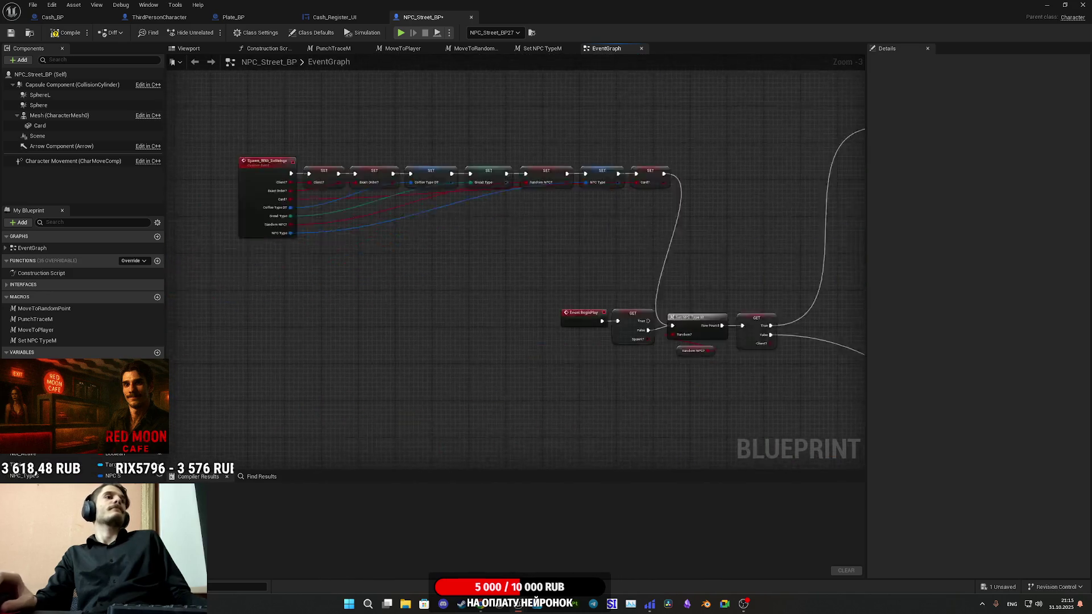
{"action": "scroll", "coordinate": [788, 356], "scroll_direction": "up", "scroll_amount": 3}
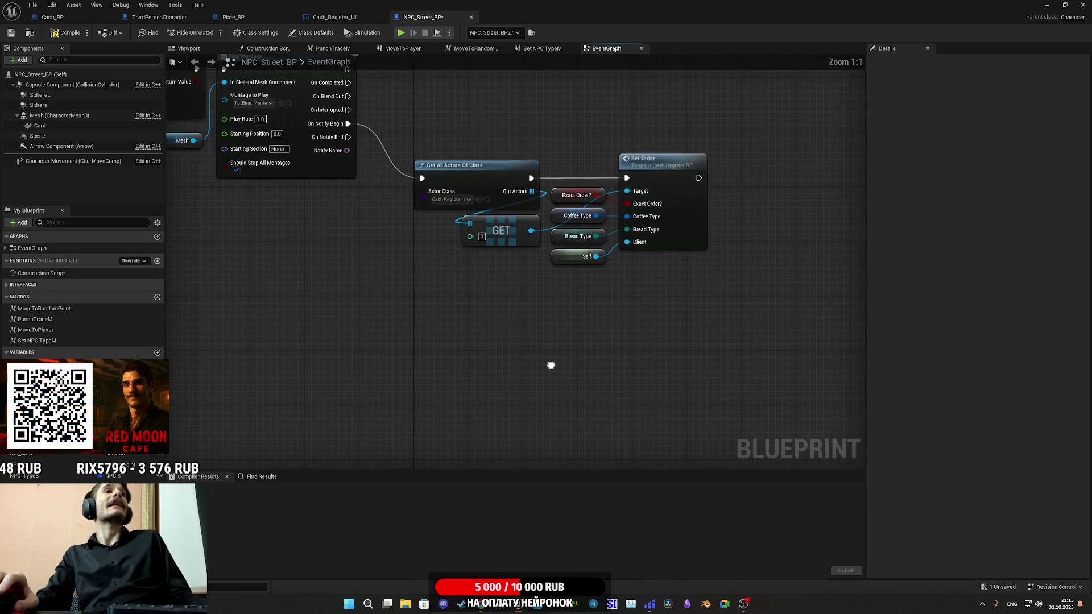
{"action": "mouse_move", "coordinate": [685, 416]}
{"action": "left_mouse_down"}
{"action": "mouse_move", "coordinate": [665, 416]}
{"action": "mouse_move", "coordinate": [751, 274]}
{"action": "left_mouse_up"}
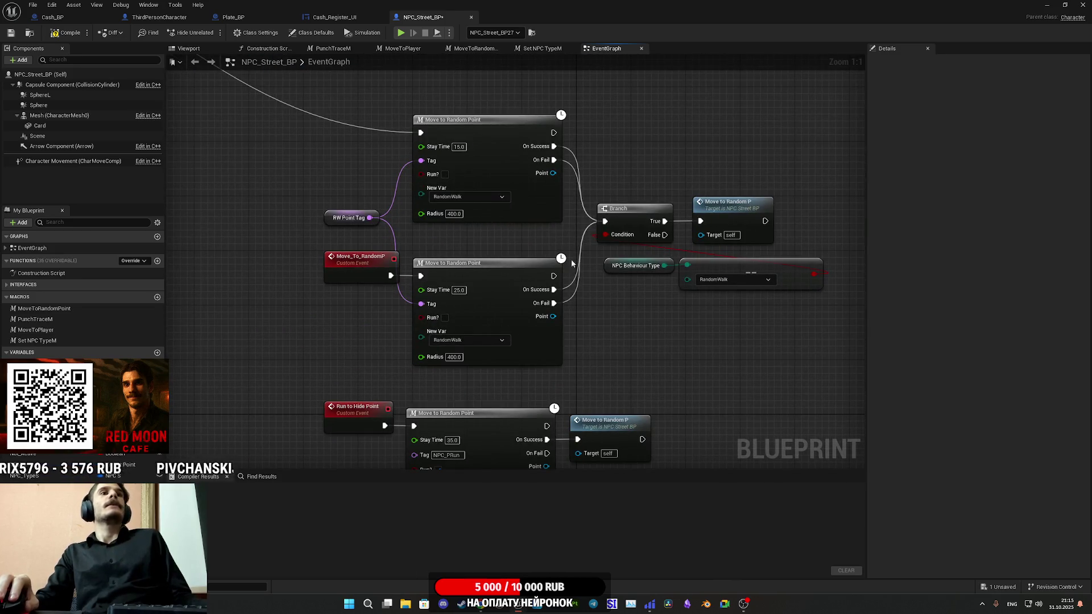
{"action": "scroll", "coordinate": [571, 259], "scroll_direction": "down", "scroll_amount": 6}
{"action": "left_click_drag", "start_coordinate": [698, 349], "coordinate": [594, 100]}
{"action": "scroll", "coordinate": [545, 386], "scroll_direction": "up", "scroll_amount": 5}
{"action": "left_click_drag", "start_coordinate": [544, 387], "coordinate": [480, 334]}
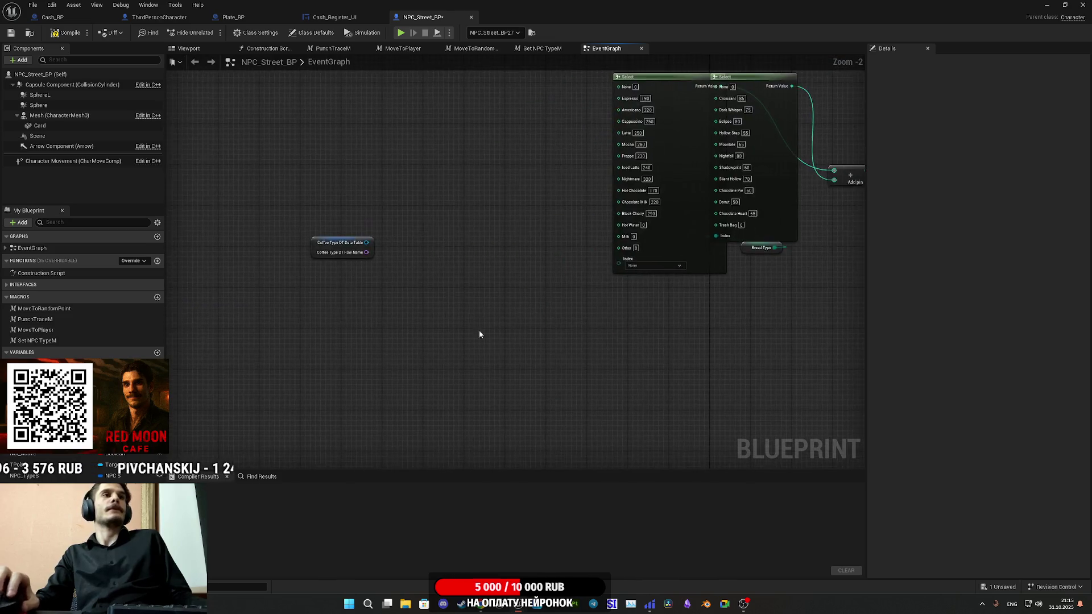
{"action": "scroll", "coordinate": [379, 245], "scroll_direction": "up", "scroll_amount": 2}
{"action": "left_click_drag", "start_coordinate": [335, 229], "coordinate": [381, 255]}
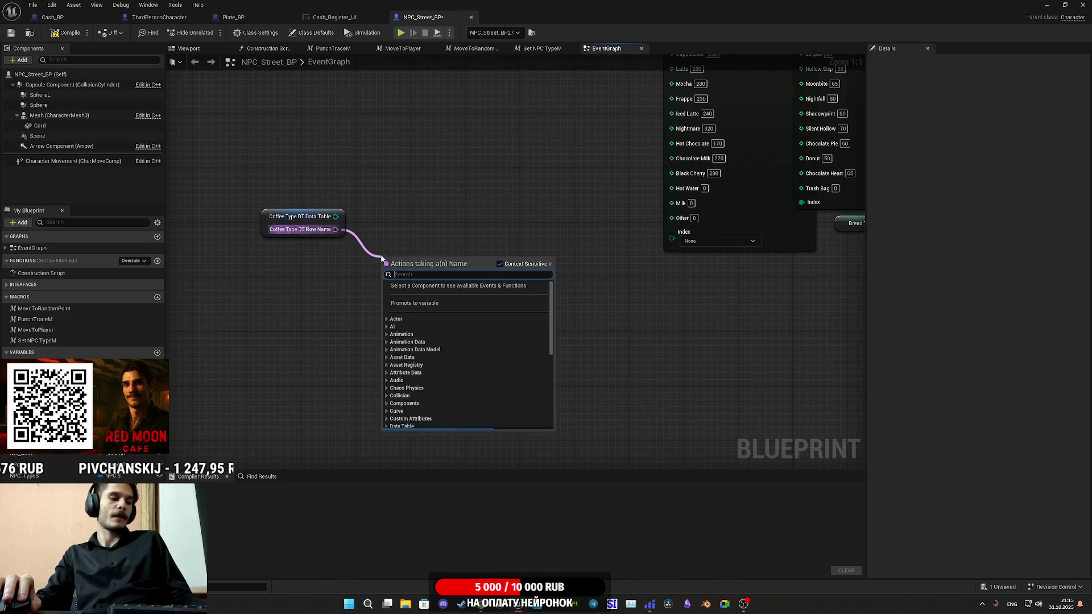
Add table nodes from Row Name, deleting the wrong curve table and Get Data Table Column nodes
{"action": "type", "text": "tabl"}
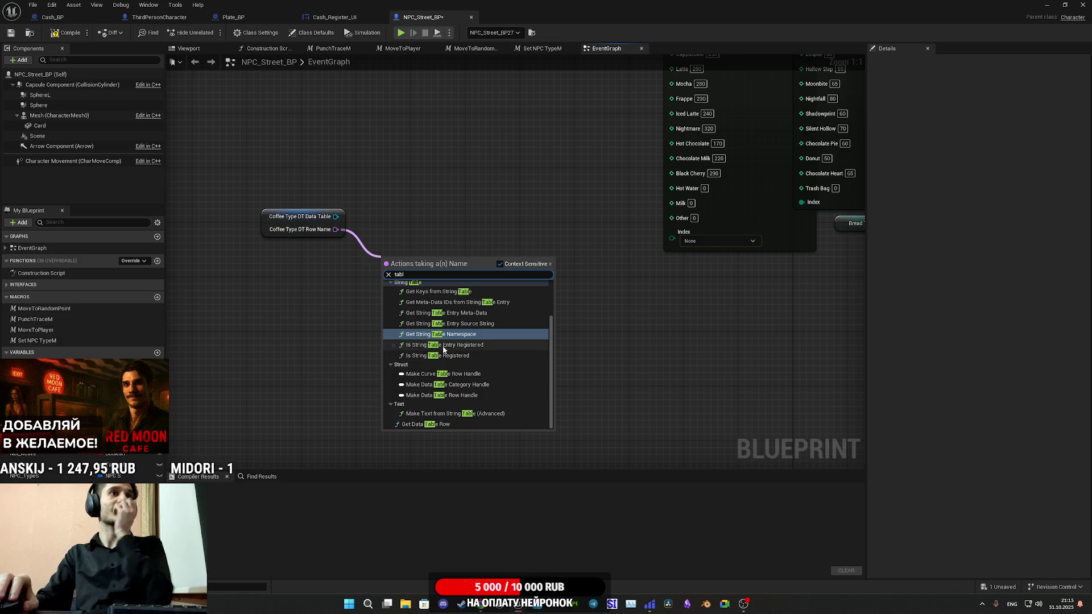
{"action": "type", "text": "e"}
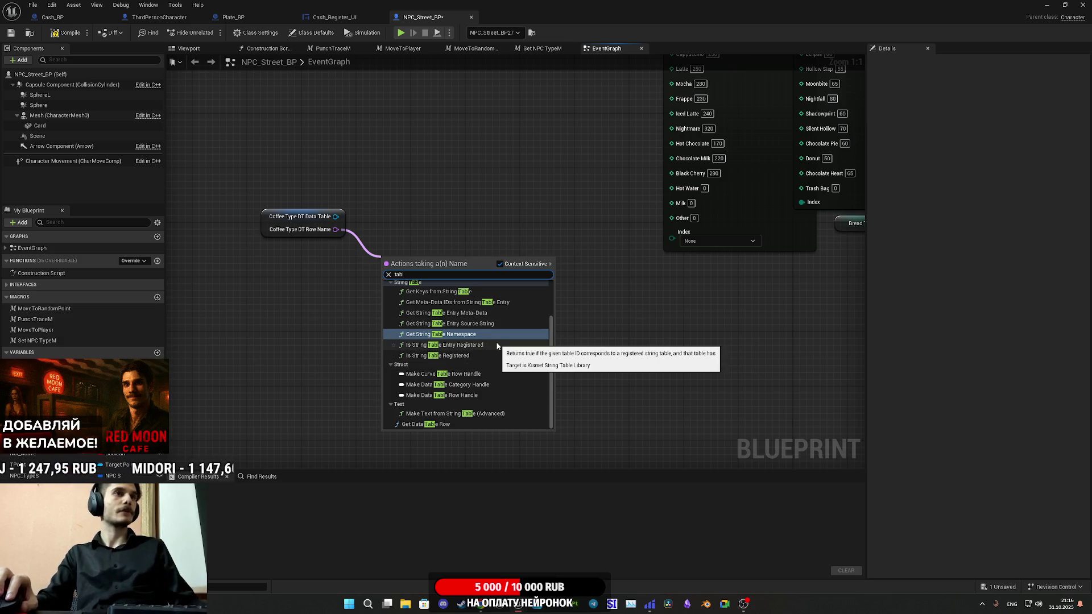
{"action": "scroll", "coordinate": [505, 347], "scroll_direction": "up", "scroll_amount": 2}
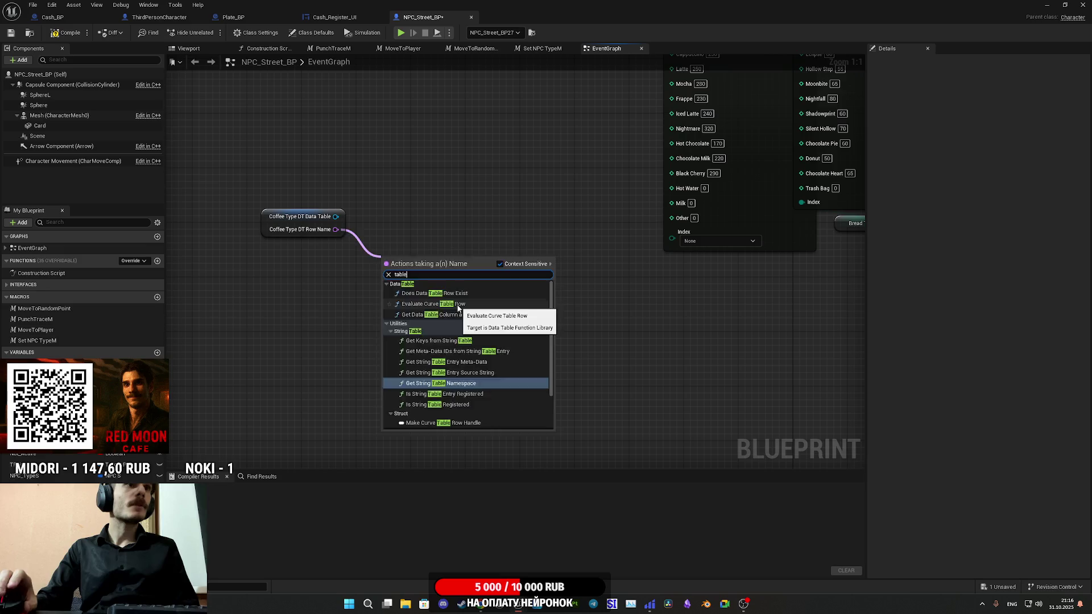
{"action": "left_click", "coordinate": [455, 305]}
{"action": "key", "text": "Delete"}
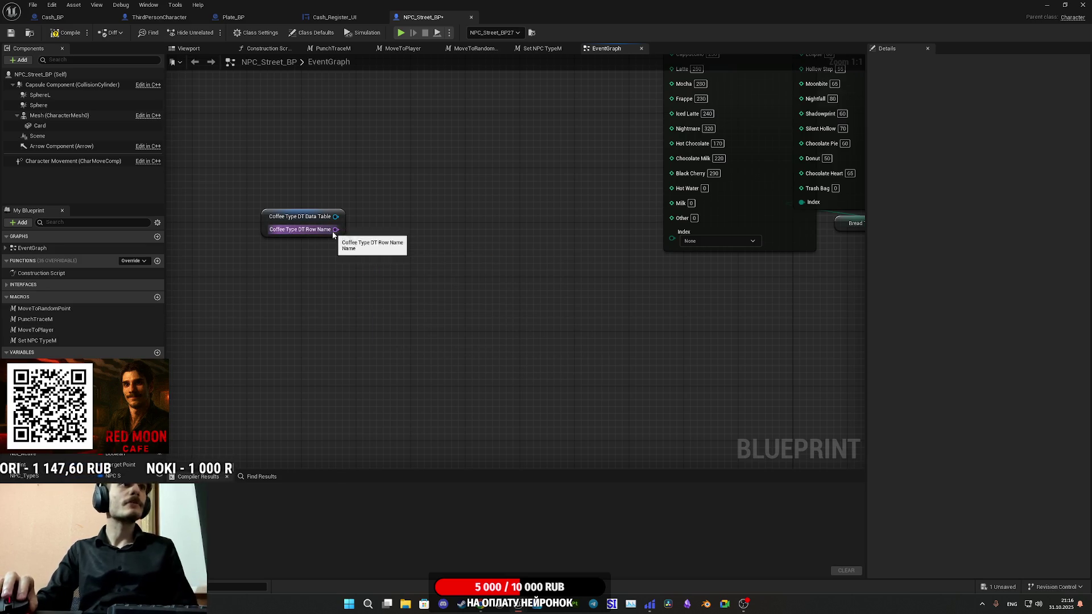
{"action": "left_click_drag", "start_coordinate": [336, 229], "coordinate": [375, 328]}
{"action": "type", "text": "ta"}
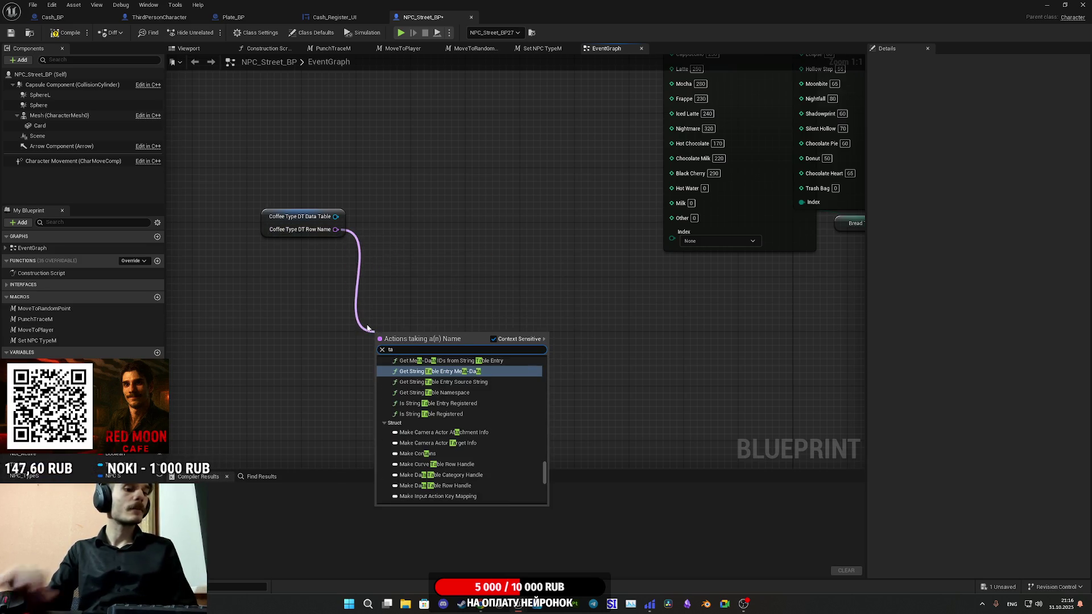
{"action": "type", "text": "ble"}
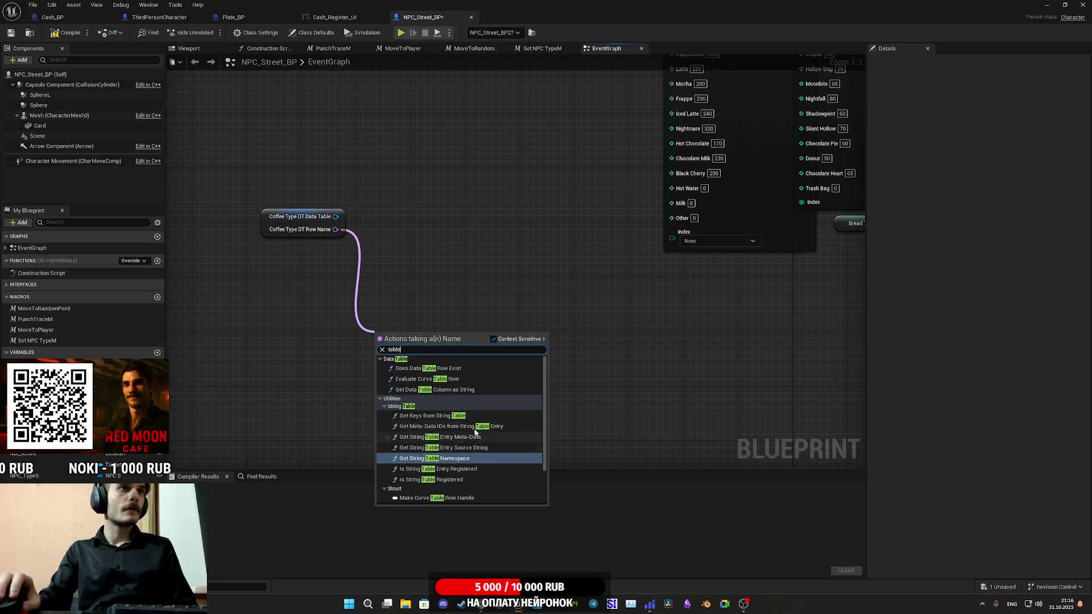
{"action": "left_click", "coordinate": [455, 390]}
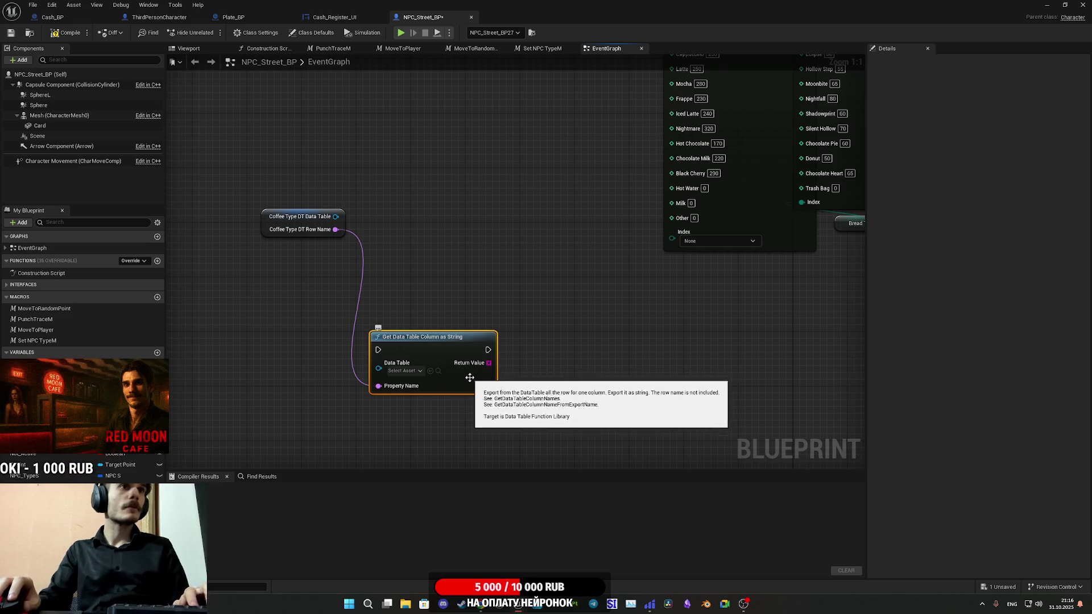
{"action": "key", "text": "Delete"}
Add a Get Data Table Row node from Row Name and set its Data Table to Coffee_I_DT
{"action": "left_click_drag", "start_coordinate": [336, 230], "coordinate": [427, 318]}
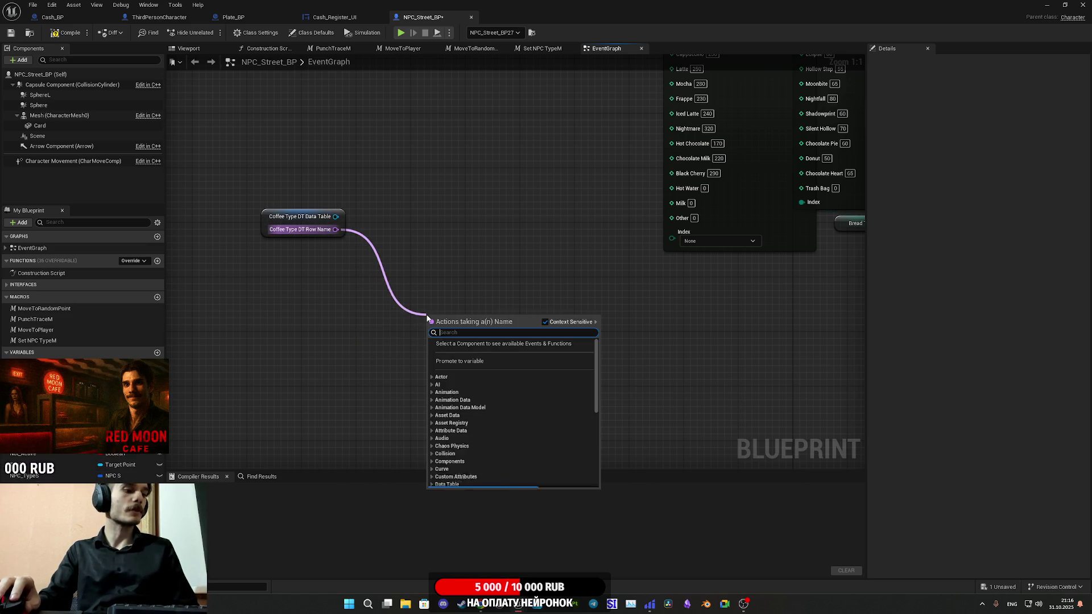
{"action": "type", "text": "tab"}
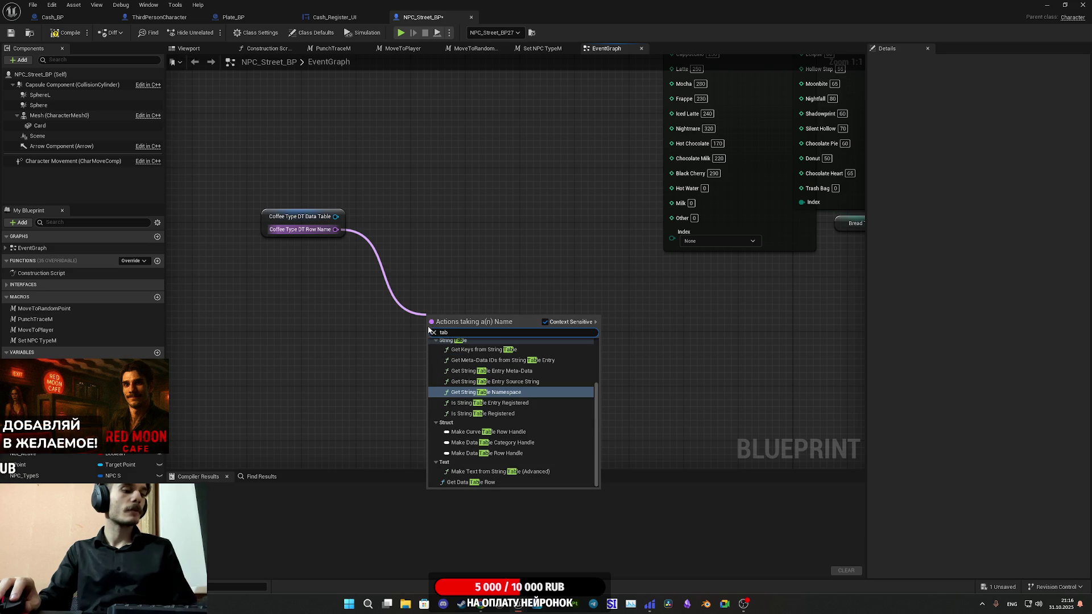
{"action": "type", "text": "le"}
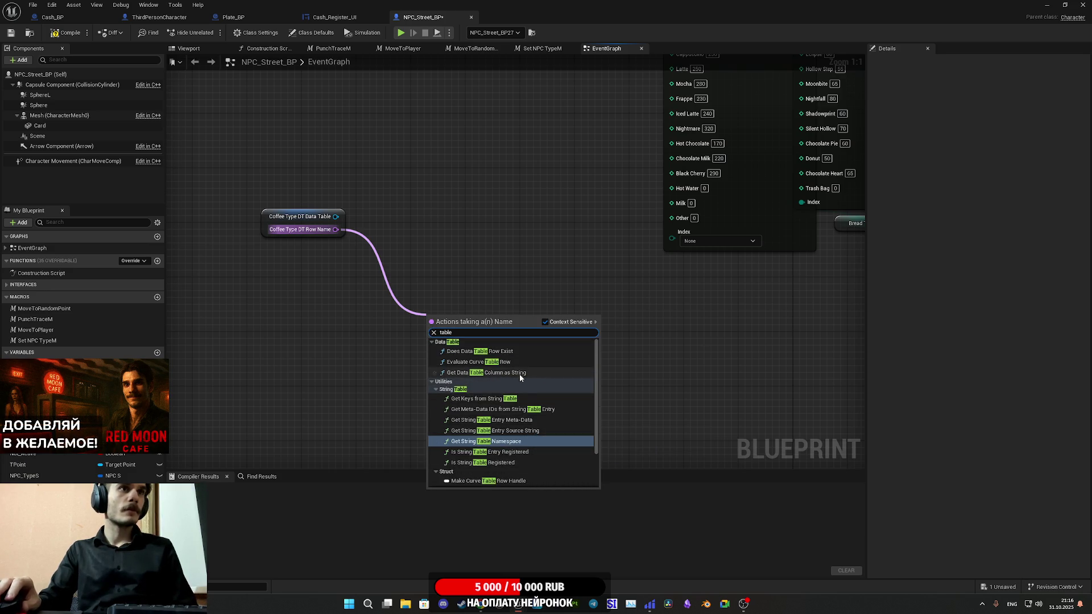
{"action": "scroll", "coordinate": [520, 374], "scroll_direction": "down", "scroll_amount": 3}
{"action": "left_click", "coordinate": [487, 483]}
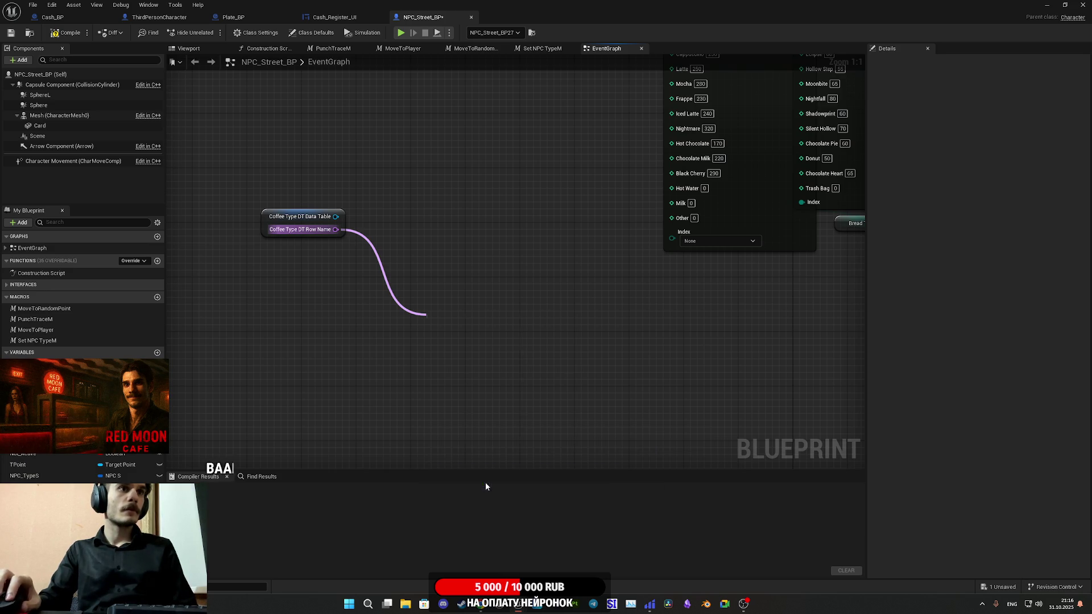
{"action": "left_click", "coordinate": [470, 353]}
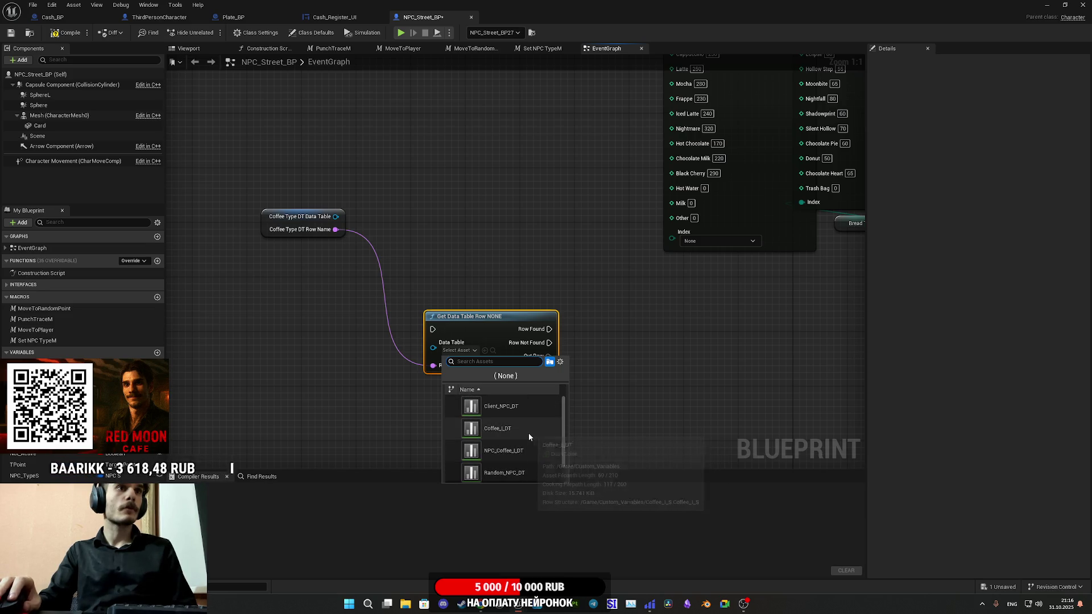
{"action": "left_click", "coordinate": [529, 430]}
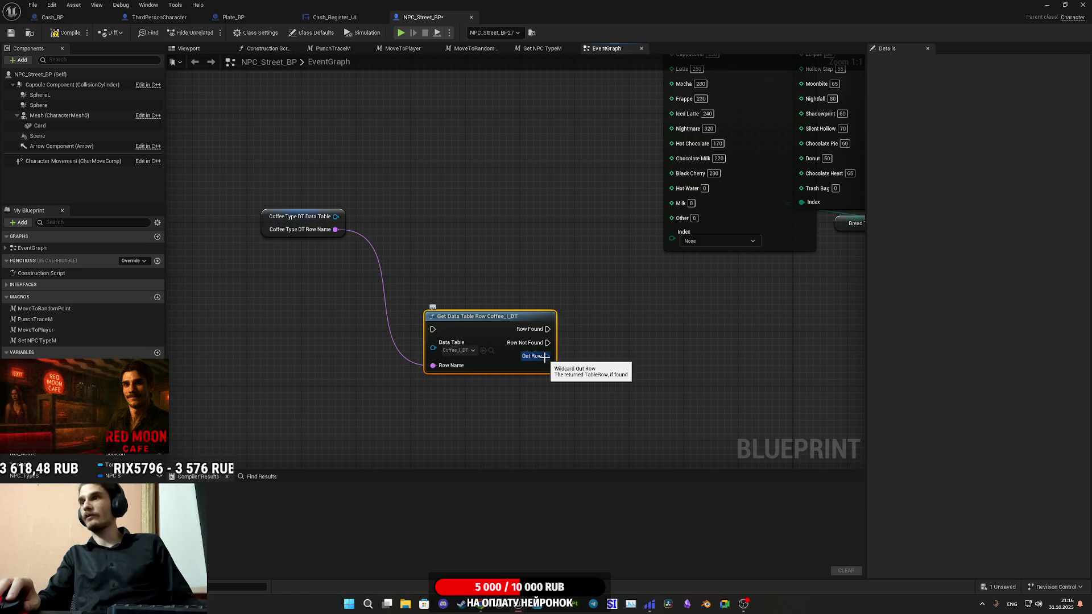
Move the Get Data Table Row node next to the Coffee Type DT getter
{"action": "left_click_drag", "start_coordinate": [600, 370], "coordinate": [637, 313]}
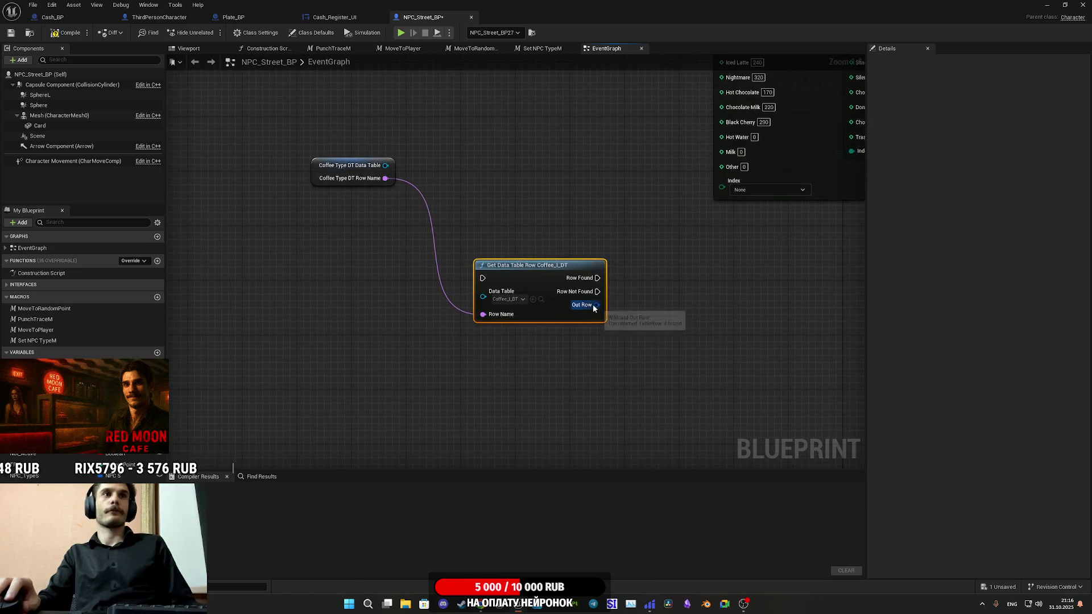
{"action": "left_click", "coordinate": [516, 300]}
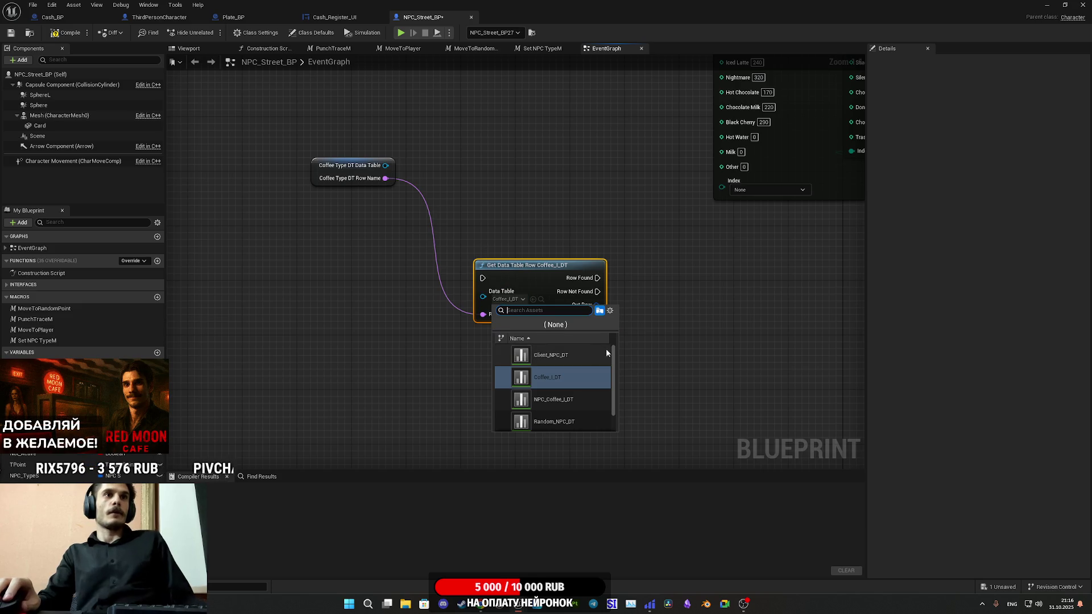
{"action": "scroll", "coordinate": [570, 404], "scroll_direction": "down", "scroll_amount": 1}
{"action": "scroll", "coordinate": [570, 404], "scroll_direction": "down", "scroll_amount": 1}
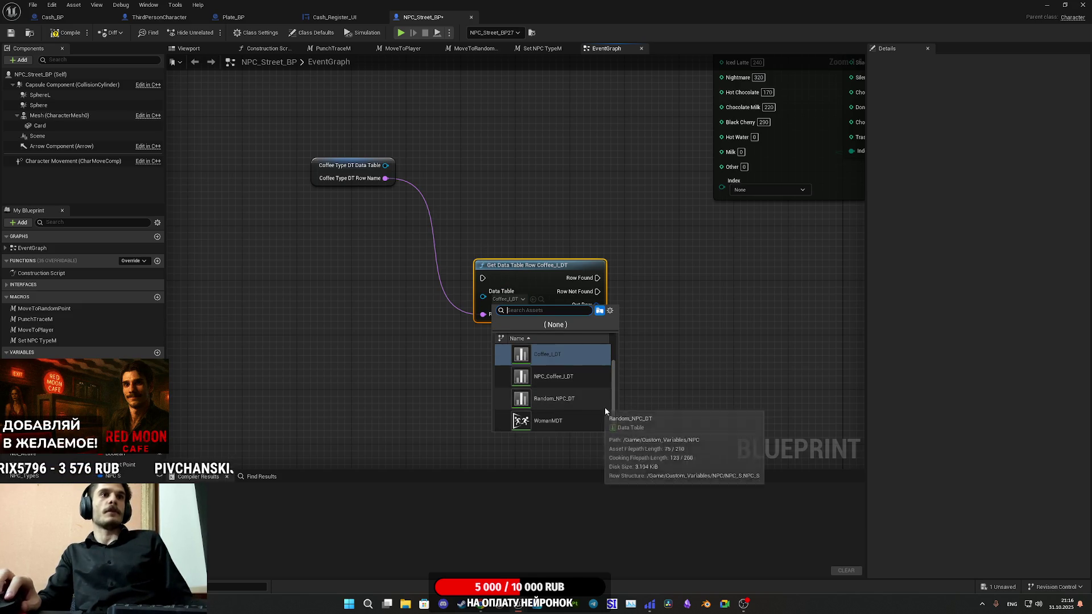
{"action": "mouse_move", "coordinate": [529, 277]}
{"action": "left_mouse_down"}
{"action": "mouse_move", "coordinate": [524, 186]}
{"action": "mouse_move", "coordinate": [463, 147]}
{"action": "left_mouse_up"}
{"action": "left_click_drag", "start_coordinate": [515, 250], "coordinate": [518, 268]}
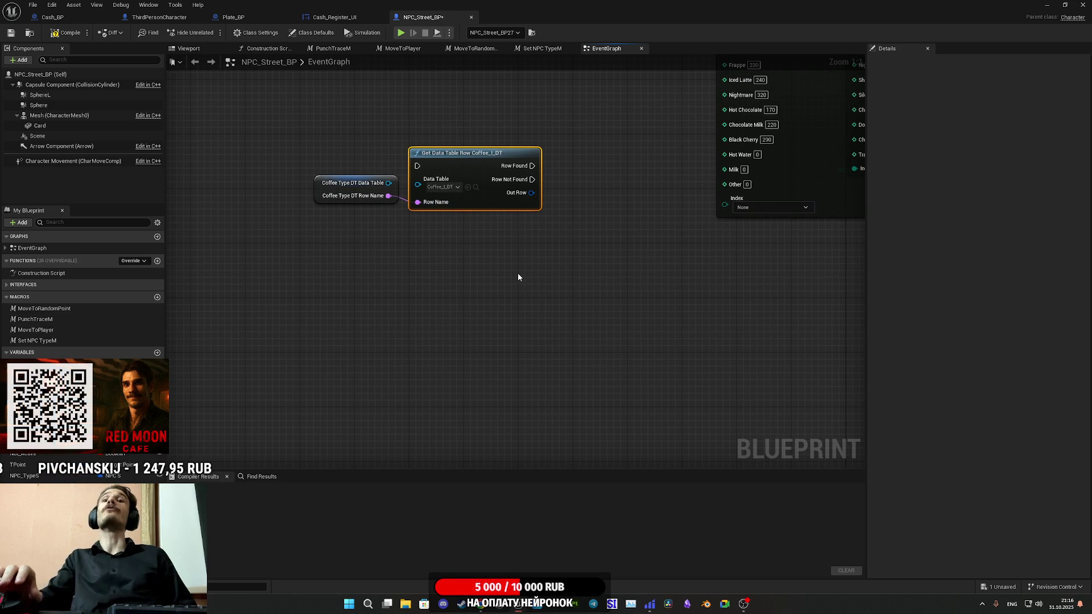
{"action": "right_click", "coordinate": [532, 195]}
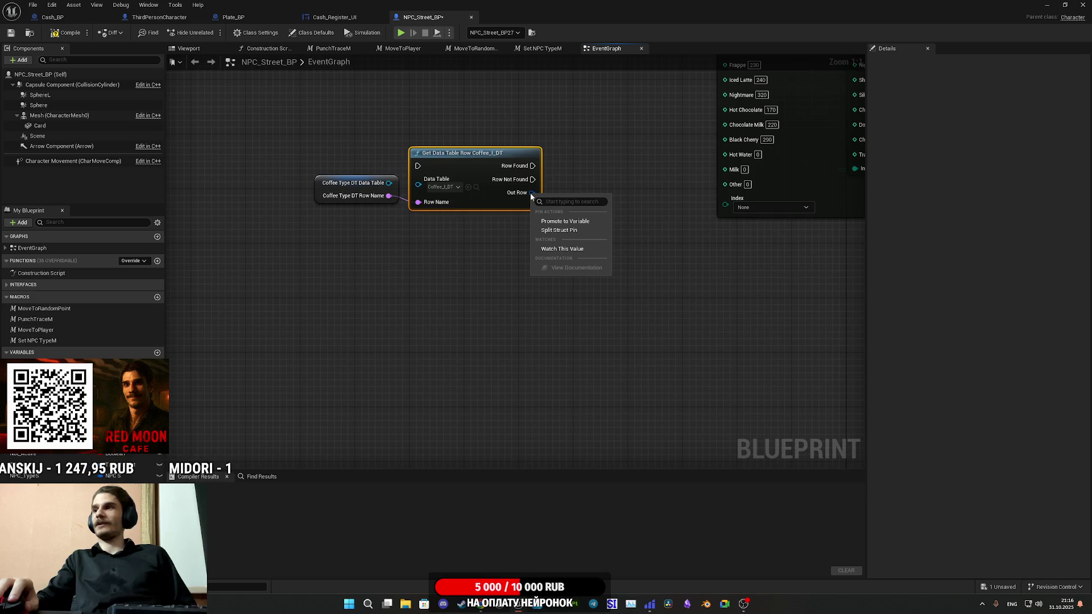
Split Out Row into its field pins and move both lookup nodes just left of the Select node
{"action": "left_click", "coordinate": [575, 229]}
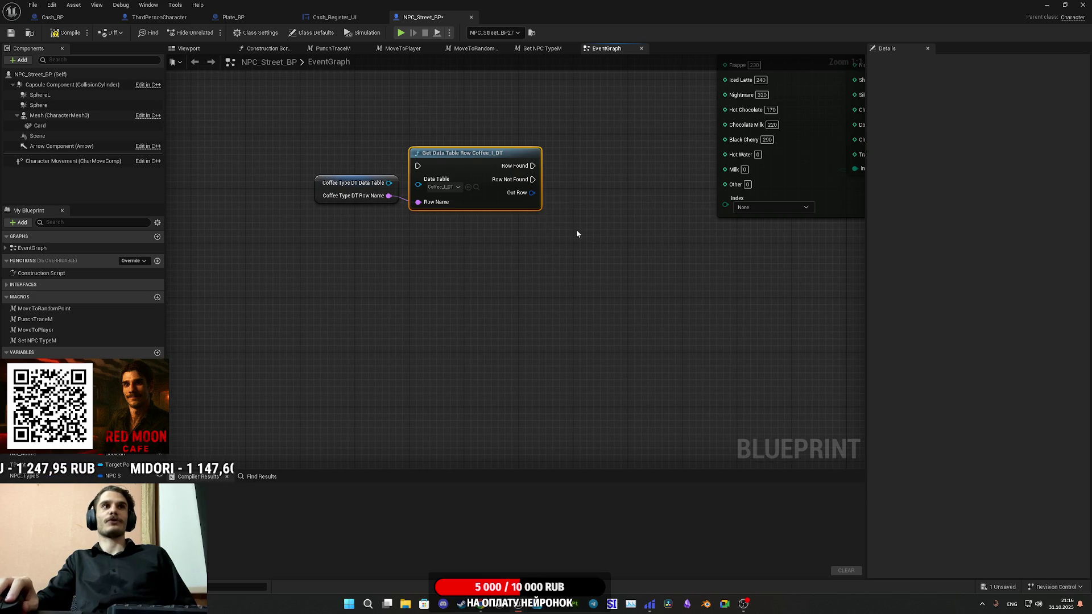
{"action": "mouse_move", "coordinate": [588, 219]}
{"action": "left_mouse_down"}
{"action": "mouse_move", "coordinate": [468, 337]}
{"action": "mouse_move", "coordinate": [617, 329]}
{"action": "mouse_move", "coordinate": [654, 422]}
{"action": "left_mouse_up"}
{"action": "left_click_drag", "start_coordinate": [273, 379], "coordinate": [388, 434]}
{"action": "left_click", "coordinate": [419, 386], "text": "shift"}
{"action": "mouse_move", "coordinate": [418, 386]}
{"action": "left_mouse_down"}
{"action": "mouse_move", "coordinate": [537, 325]}
{"action": "mouse_move", "coordinate": [564, 196]}
{"action": "left_mouse_up"}
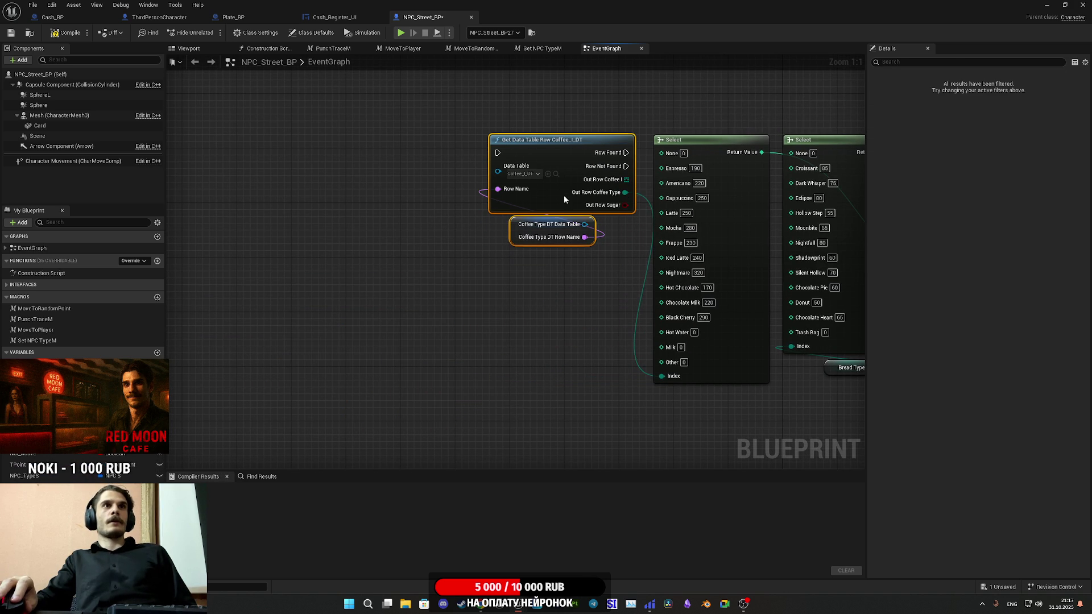
{"action": "mouse_move", "coordinate": [569, 244]}
{"action": "left_mouse_down"}
{"action": "mouse_move", "coordinate": [304, 333]}
{"action": "mouse_move", "coordinate": [232, 325]}
{"action": "mouse_move", "coordinate": [258, 347]}
{"action": "left_mouse_up"}
{"action": "left_click", "coordinate": [709, 323]}
{"action": "mouse_move", "coordinate": [708, 323]}
{"action": "left_mouse_down"}
{"action": "mouse_move", "coordinate": [657, 260]}
{"action": "mouse_move", "coordinate": [587, 246]}
{"action": "left_mouse_up"}
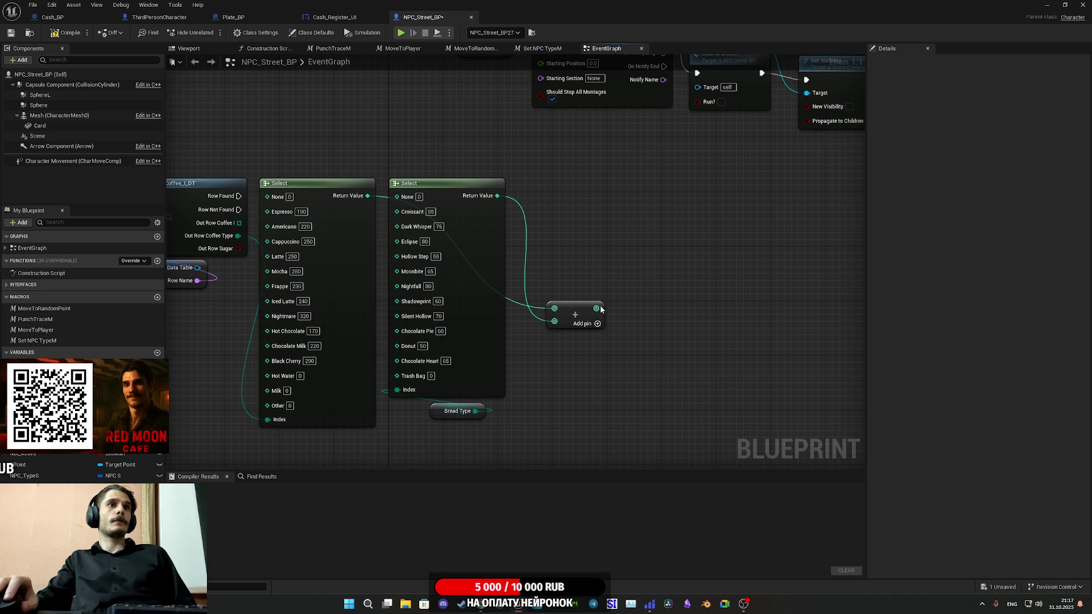
{"action": "mouse_move", "coordinate": [642, 303]}
{"action": "left_mouse_down"}
{"action": "mouse_move", "coordinate": [612, 336]}
{"action": "mouse_move", "coordinate": [578, 443]}
{"action": "mouse_move", "coordinate": [600, 403]}
{"action": "mouse_move", "coordinate": [579, 386]}
{"action": "left_mouse_up"}
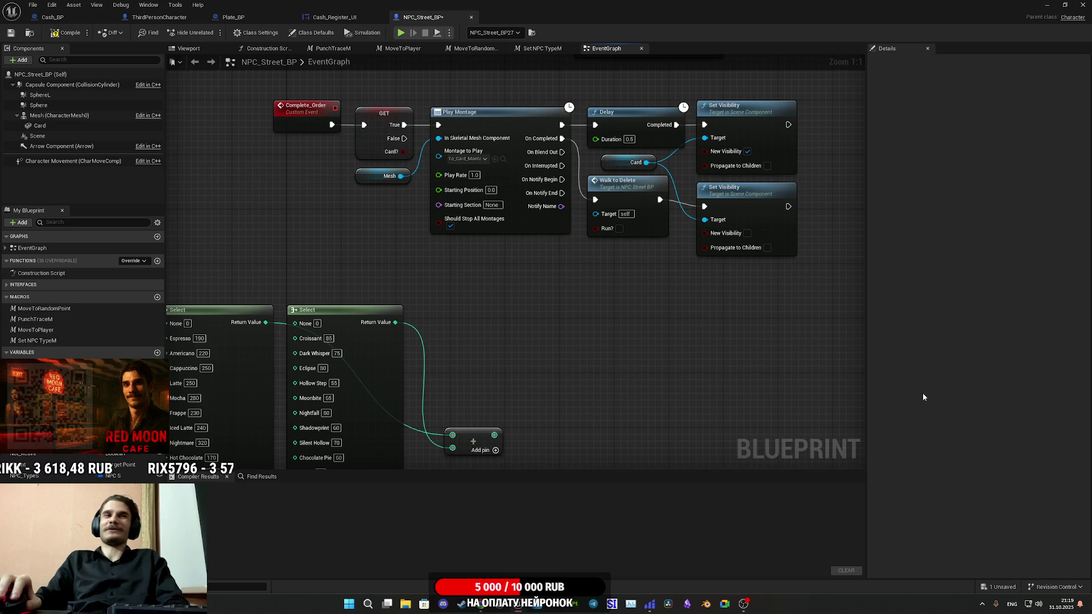
{"action": "mouse_move", "coordinate": [650, 364]}
{"action": "left_mouse_down"}
{"action": "mouse_move", "coordinate": [743, 329]}
{"action": "mouse_move", "coordinate": [651, 335]}
{"action": "mouse_move", "coordinate": [592, 297]}
{"action": "mouse_move", "coordinate": [529, 360]}
{"action": "left_mouse_up"}
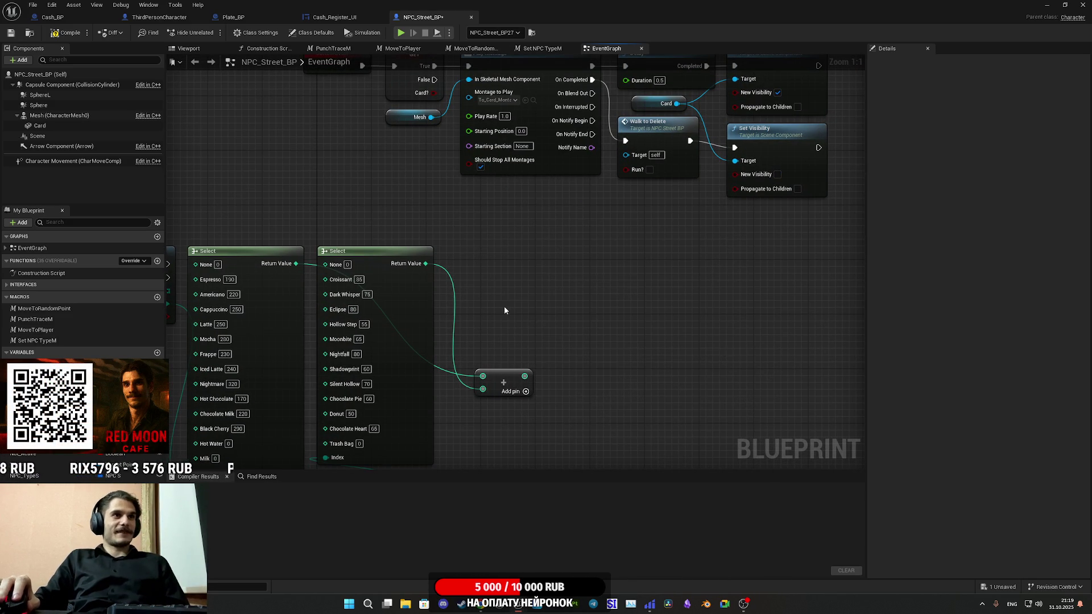
Add a SpawnActor node via 'spawn actor' search and set its Class to Cash_BP
{"action": "right_click", "coordinate": [566, 349]}
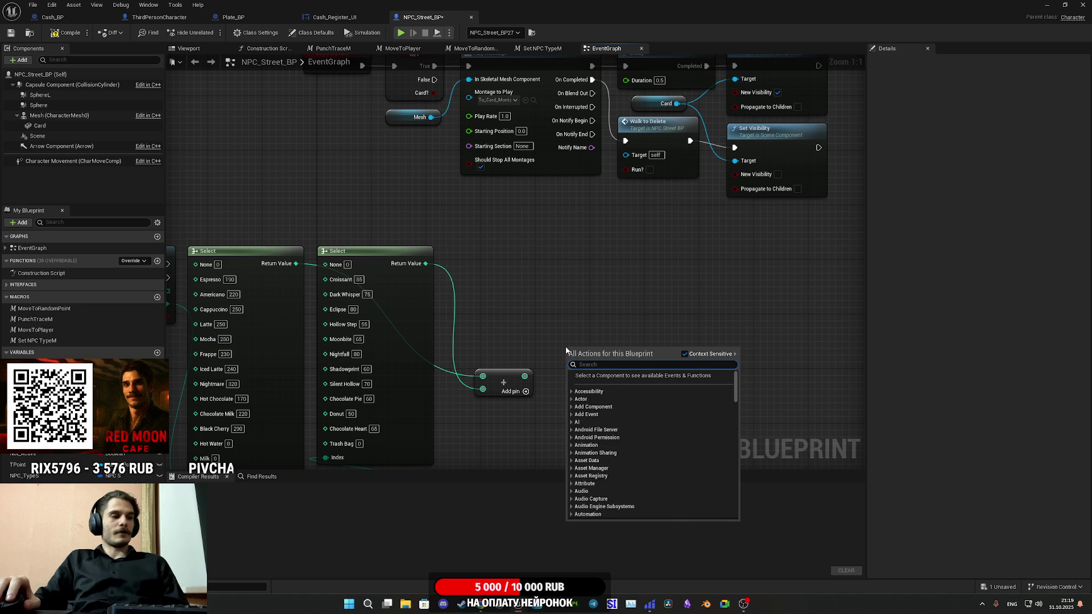
{"action": "type", "text": "sp"}
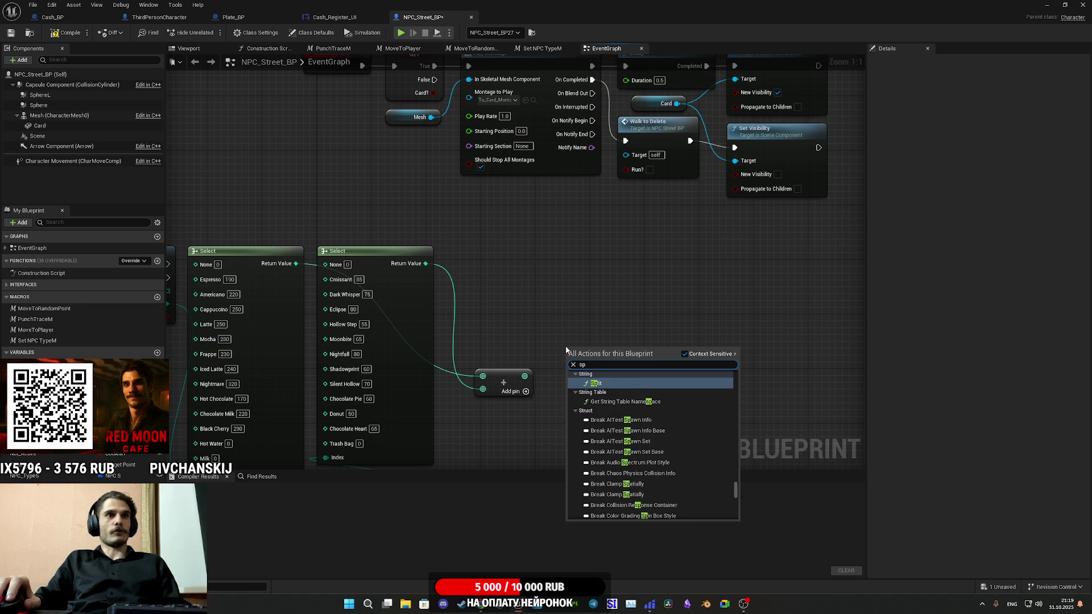
{"action": "type", "text": "awn actor"}
{"action": "key", "text": "Return"}
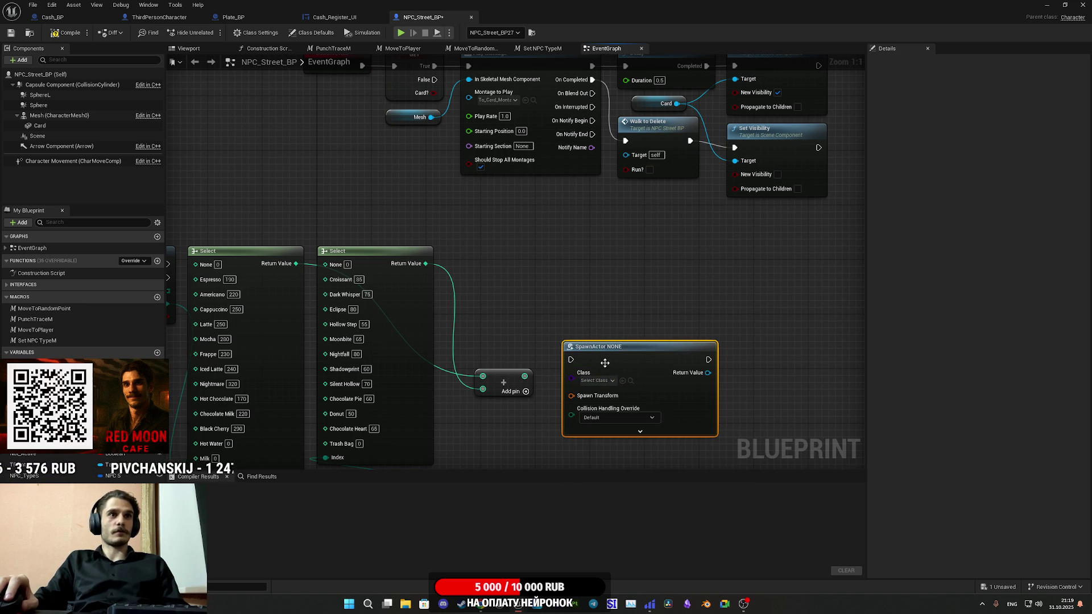
{"action": "left_click", "coordinate": [596, 380]}
{"action": "type", "text": "m"}
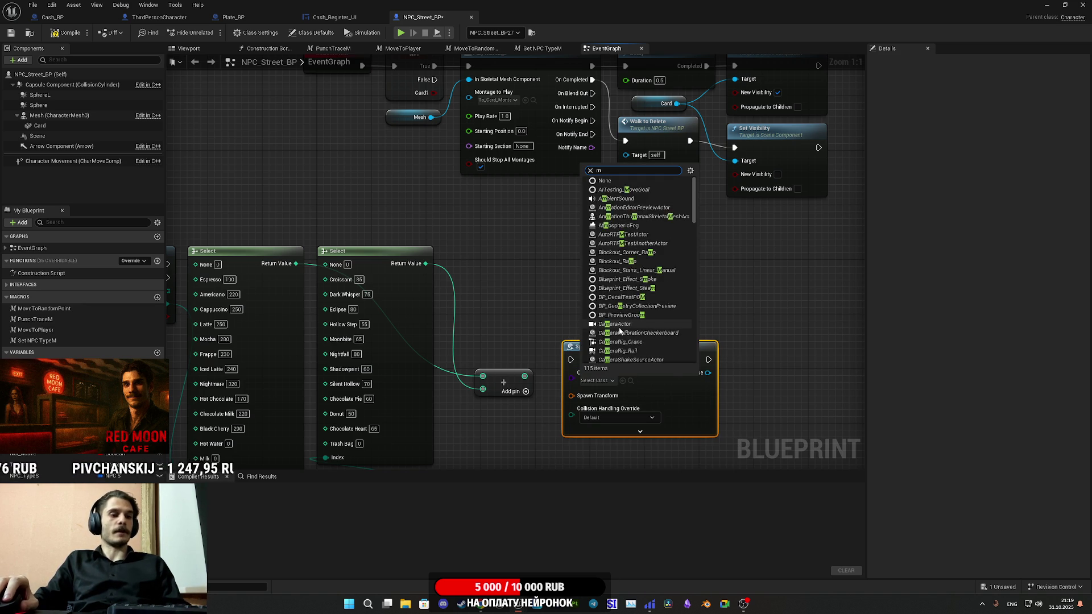
{"action": "key", "text": "BackSpace"}
{"action": "type", "text": "ca"}
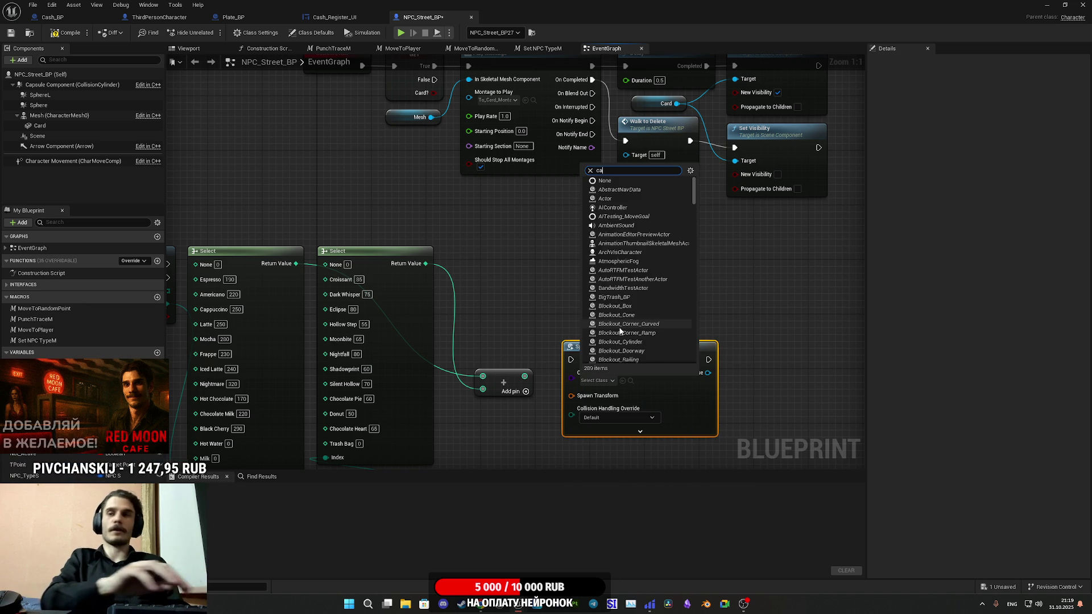
{"action": "type", "text": "sh"}
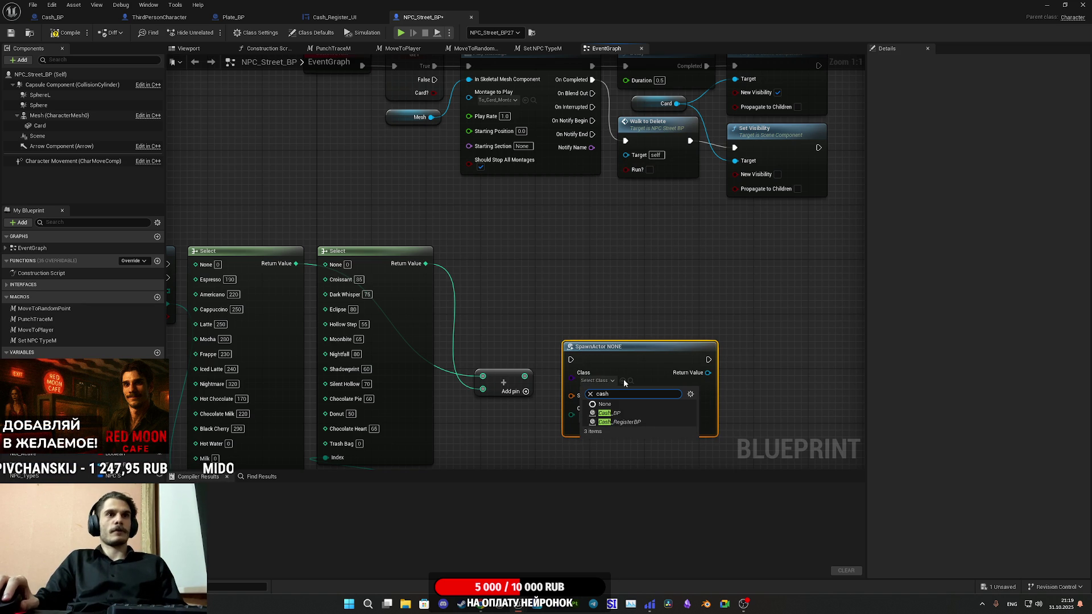
{"action": "left_click", "coordinate": [629, 404]}
{"action": "left_click_drag", "start_coordinate": [618, 354], "coordinate": [625, 286]}
{"action": "mouse_move", "coordinate": [595, 377]}
{"action": "left_mouse_down"}
{"action": "mouse_move", "coordinate": [528, 333]}
{"action": "mouse_move", "coordinate": [585, 353]}
{"action": "mouse_move", "coordinate": [464, 307]}
{"action": "left_mouse_up"}
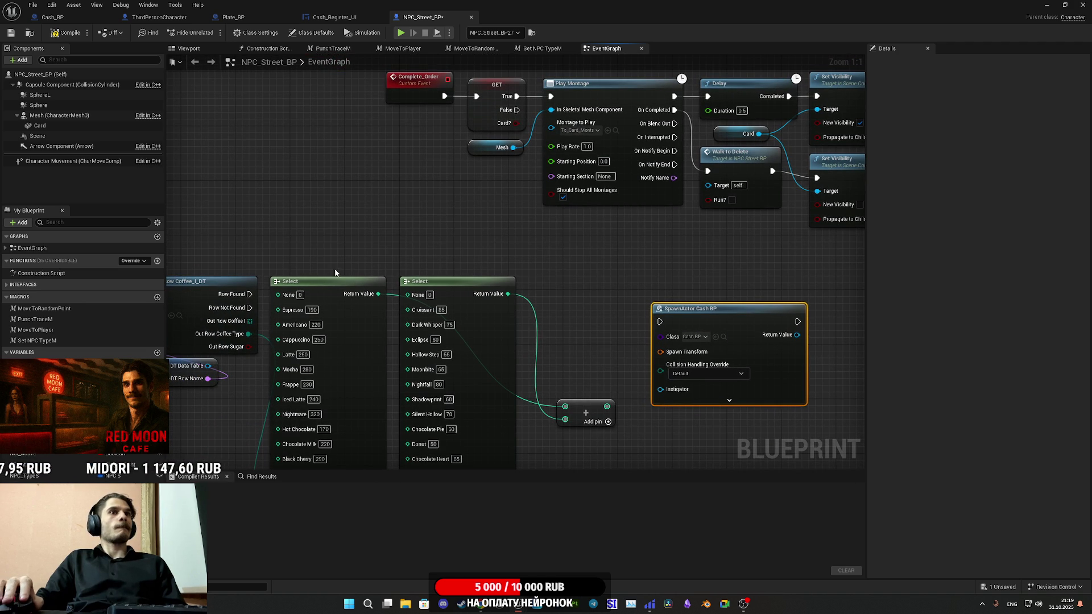
Split the Spawn Transform pin into Location, Rotation and Scale inputs
{"action": "right_click", "coordinate": [664, 352]}
{"action": "left_click", "coordinate": [693, 389]}
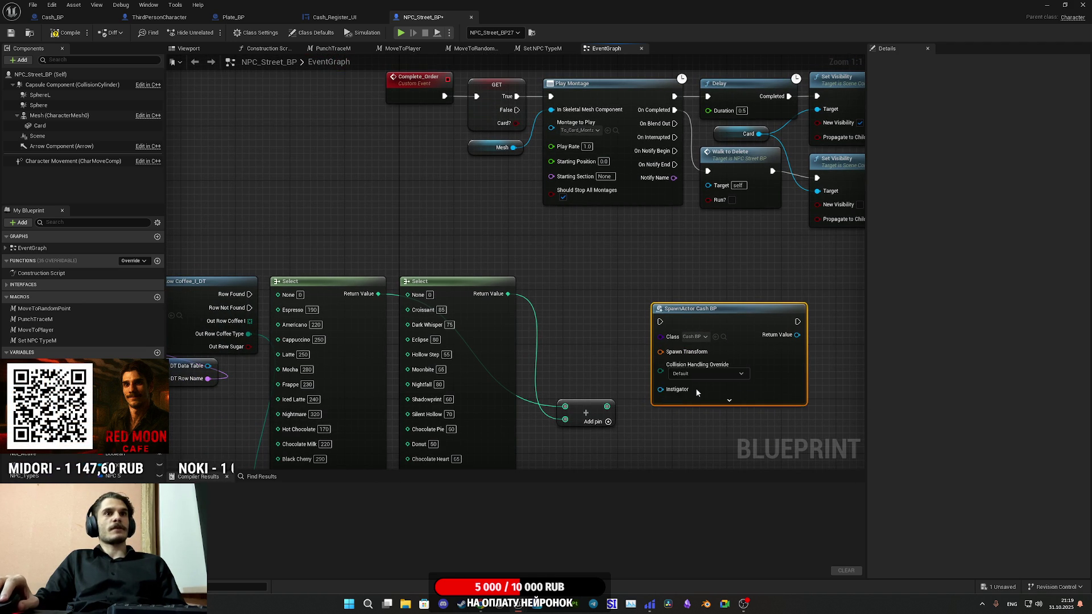
{"action": "mouse_move", "coordinate": [799, 398]}
{"action": "left_mouse_down"}
{"action": "mouse_move", "coordinate": [777, 315]}
{"action": "mouse_move", "coordinate": [797, 316]}
{"action": "left_mouse_up"}
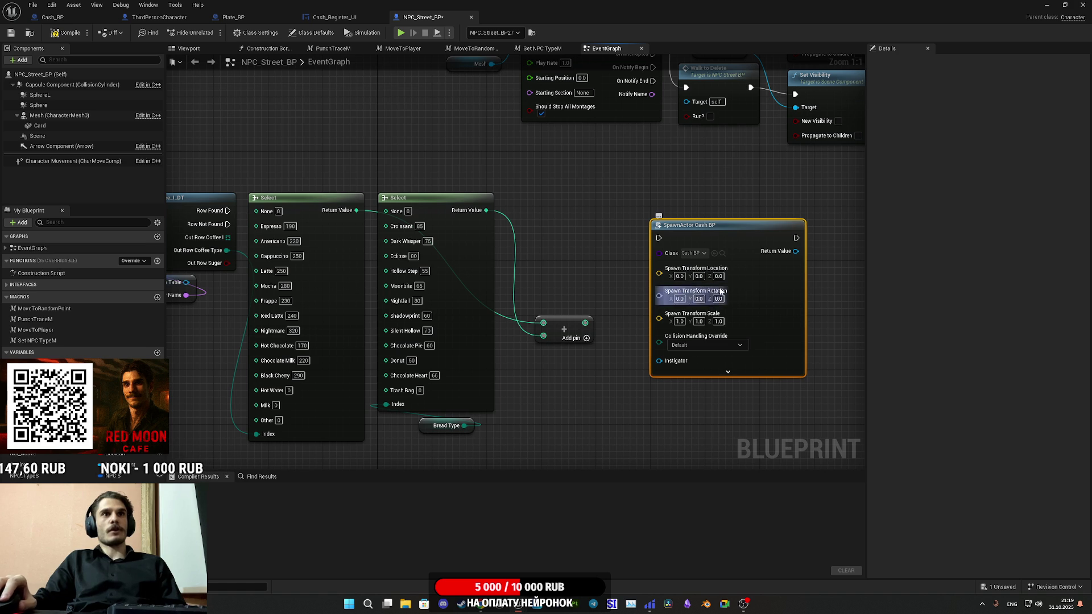
{"action": "left_click", "coordinate": [1066, 5]}
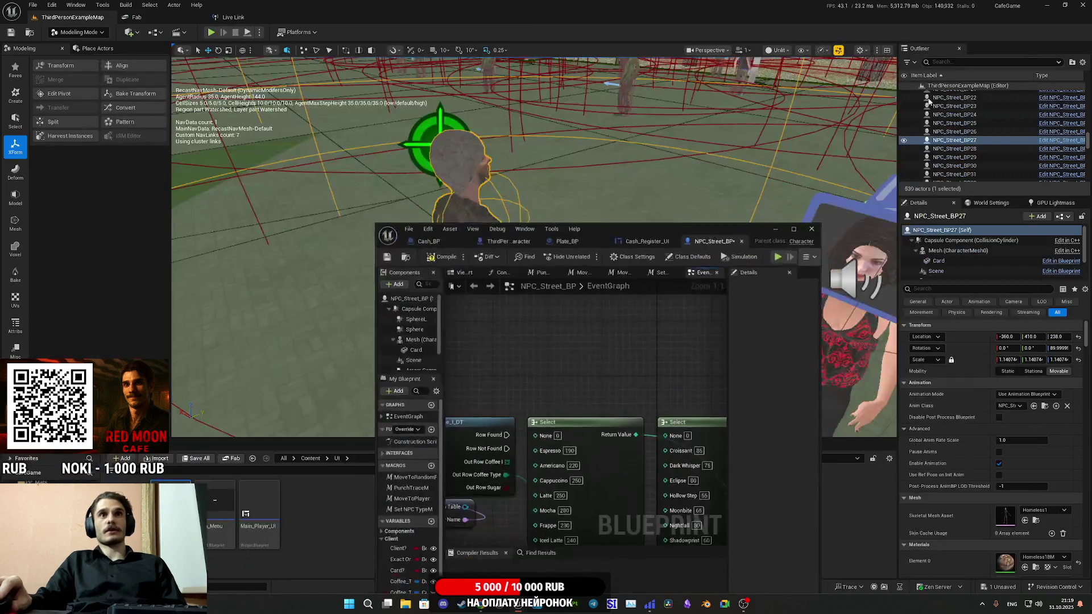
Select the money stack in the café and paste its X location (-353.047139) into the spawn Location X
{"action": "left_click_drag", "start_coordinate": [321, 112], "coordinate": [320, 112]}
{"action": "left_click_drag", "start_coordinate": [220, 327], "coordinate": [536, 145]}
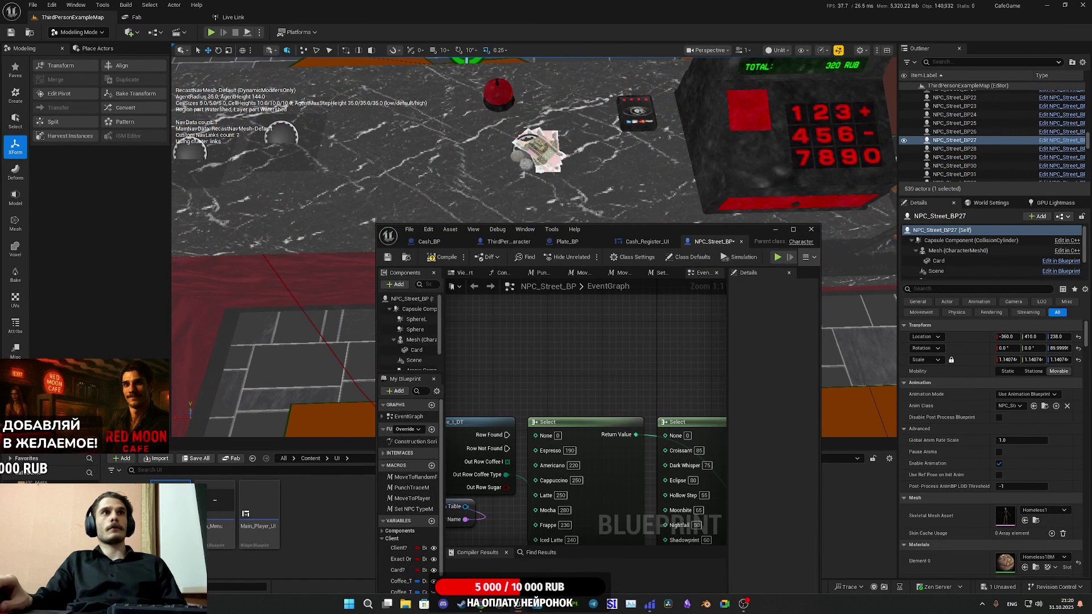
{"action": "left_click", "coordinate": [536, 147]}
{"action": "left_click", "coordinate": [1007, 337]}
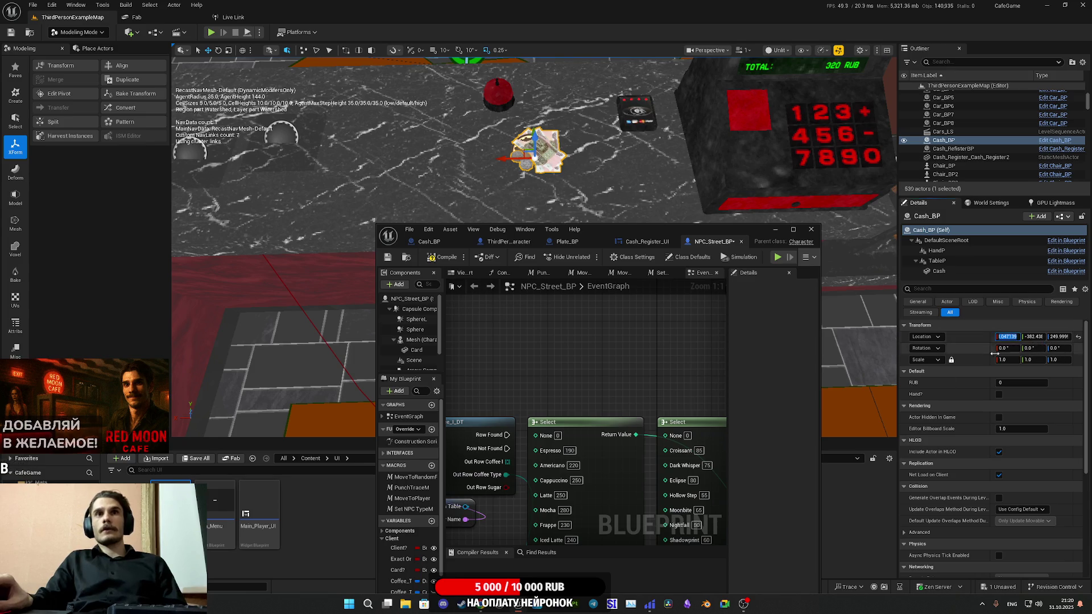
{"action": "left_click_drag", "start_coordinate": [632, 402], "coordinate": [569, 285]}
{"action": "left_click", "coordinate": [548, 386]}
{"action": "type", "text": "-353.047139"}
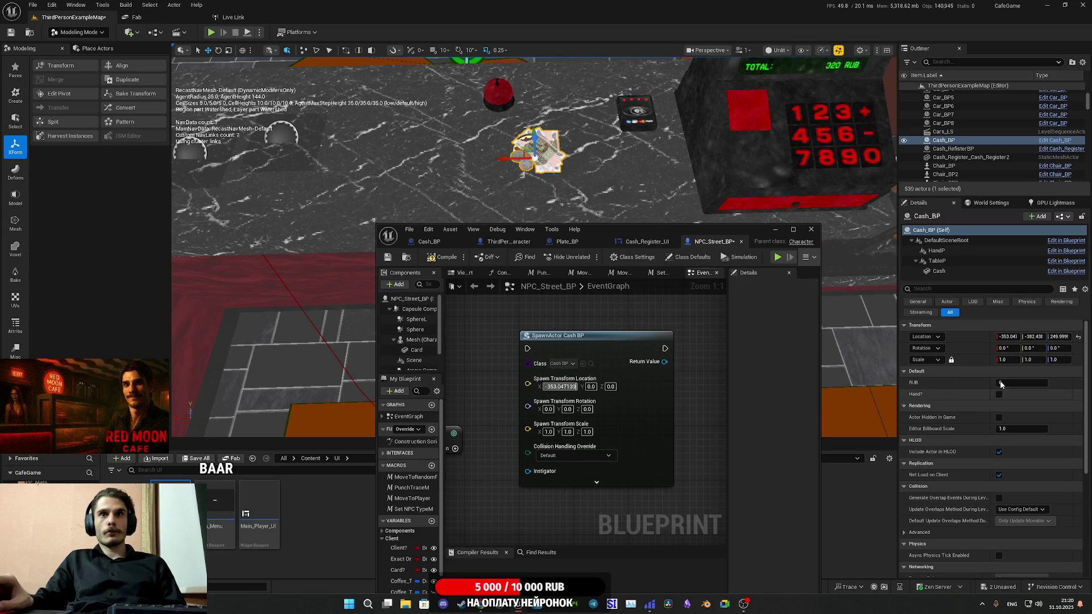
Copy the actor's Y (-382.438693) and Z (249.999984) locations into the spawn Location pins
{"action": "left_click", "coordinate": [1034, 337]}
{"action": "key", "text": "ctrl+c"}
{"action": "left_click", "coordinate": [591, 386]}
{"action": "key", "text": "ctrl+v"}
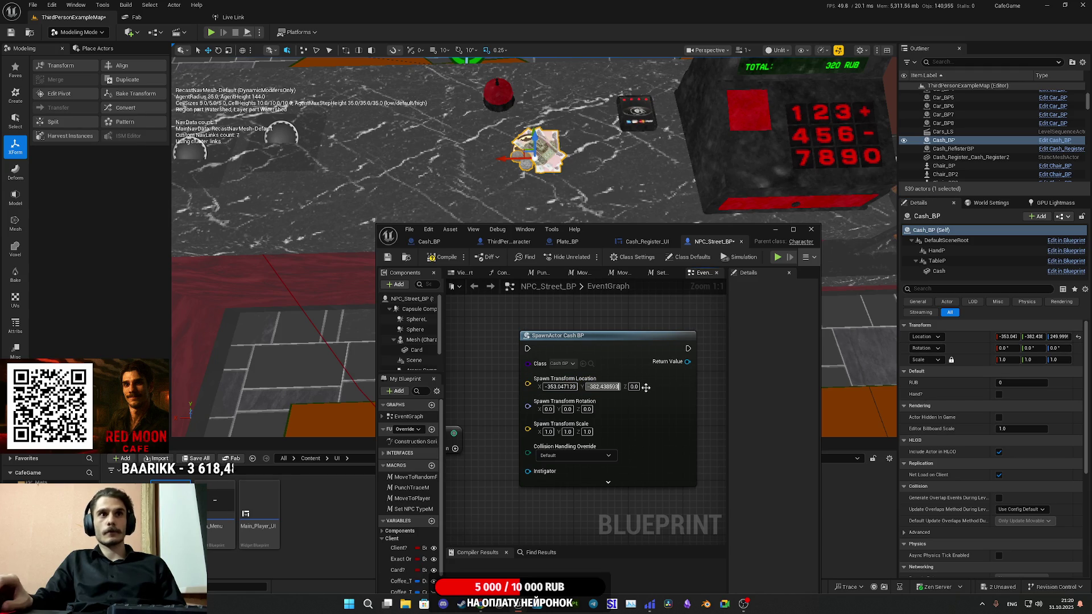
{"action": "left_click", "coordinate": [1061, 336]}
{"action": "key", "text": "ctrl+c"}
{"action": "left_click", "coordinate": [634, 387]}
{"action": "key", "text": "ctrl+v"}
{"action": "left_click", "coordinate": [699, 403]}
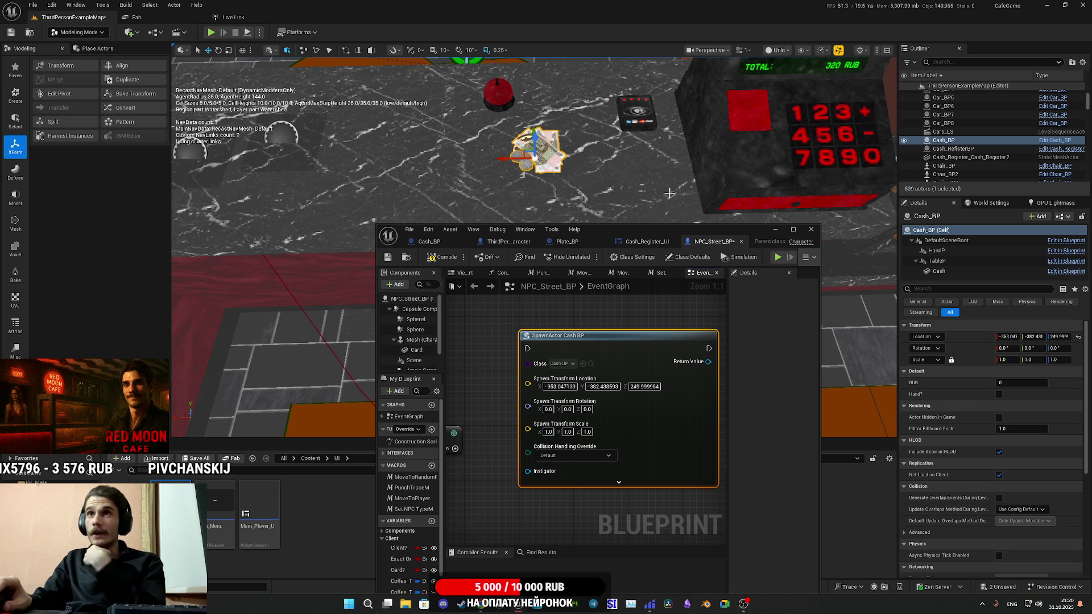
{"action": "double_click", "coordinate": [743, 227]}
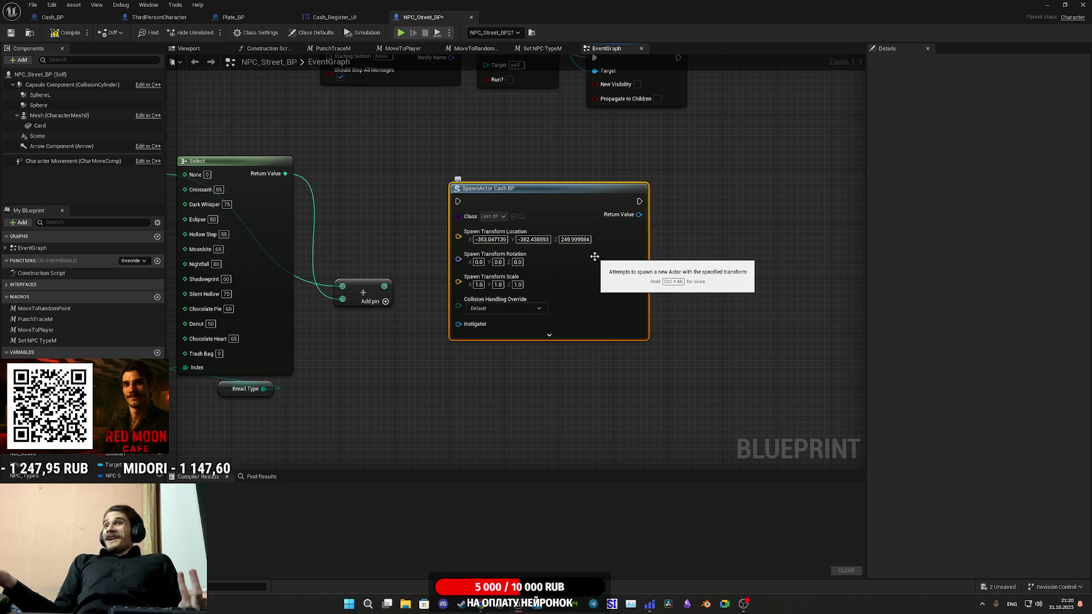
Round the SpawnActor Location Z to 250
{"action": "left_click", "coordinate": [577, 239]}
{"action": "key", "text": "BackSpace"}
{"action": "key", "text": "BackSpace"}
{"action": "key", "text": "BackSpace"}
{"action": "key", "text": "BackSpace"}
{"action": "key", "text": "BackSpace"}
{"action": "key", "text": "BackSpace"}
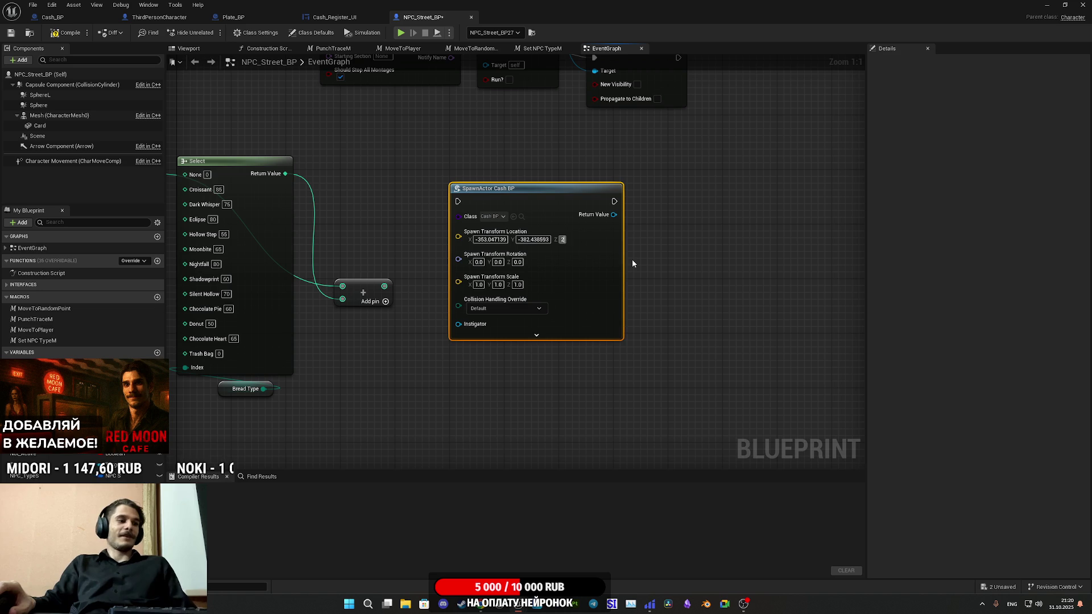
{"action": "type", "text": "50"}
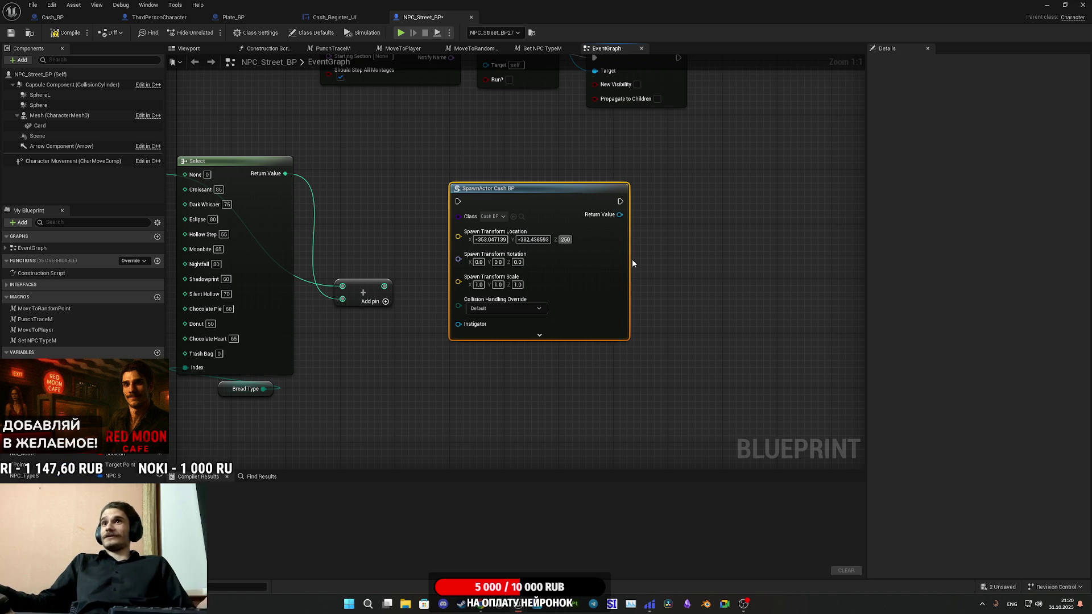
{"action": "key", "text": "Return"}
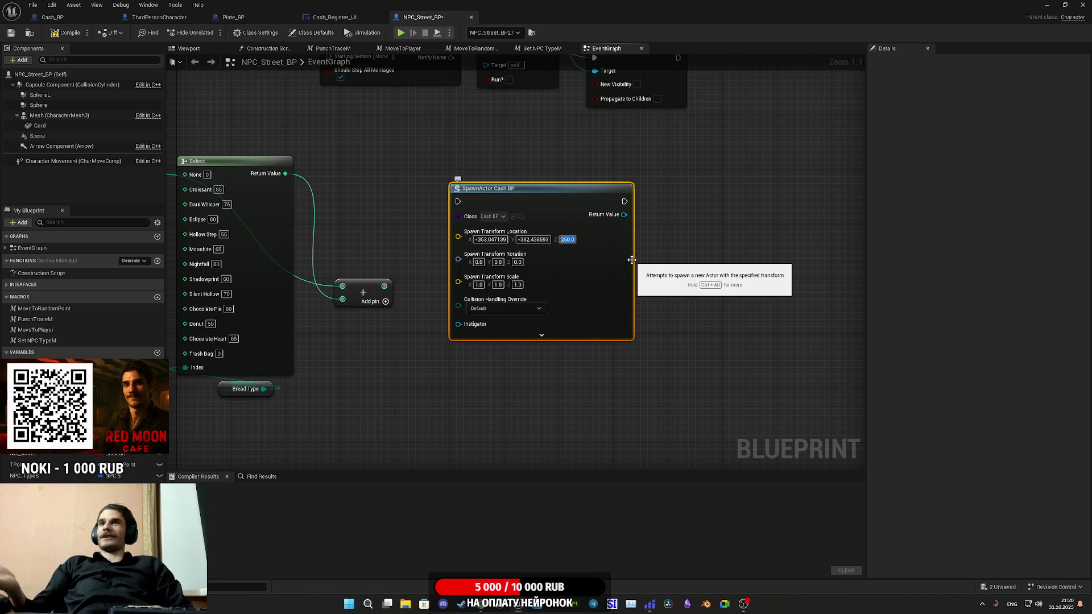
Round the SpawnActor Location Y to -382.0 and X to -353.0
{"action": "left_click", "coordinate": [535, 240]}
{"action": "key", "text": "End"}
{"action": "key", "text": "BackSpace"}
{"action": "key", "text": "BackSpace"}
{"action": "key", "text": "BackSpace"}
{"action": "key", "text": "BackSpace"}
{"action": "key", "text": "BackSpace"}
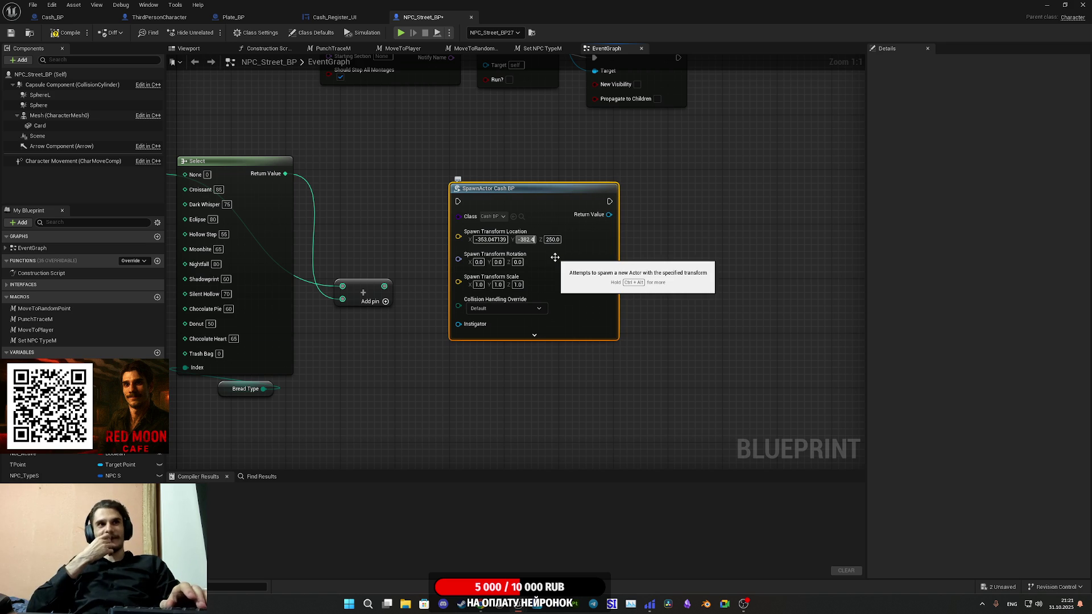
{"action": "key", "text": "BackSpace"}
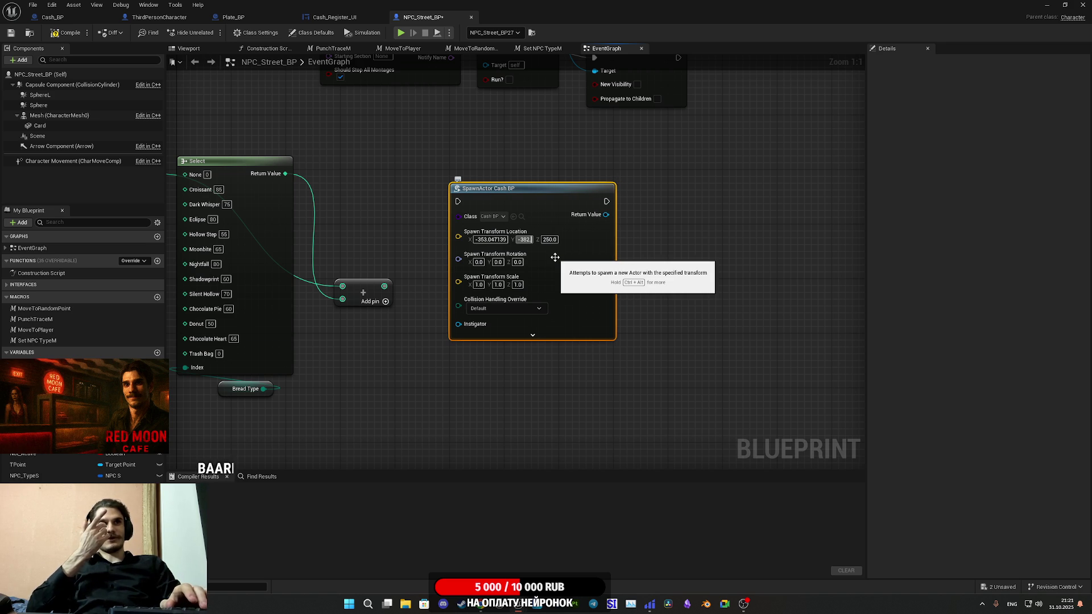
{"action": "key", "text": "shift+Tab"}
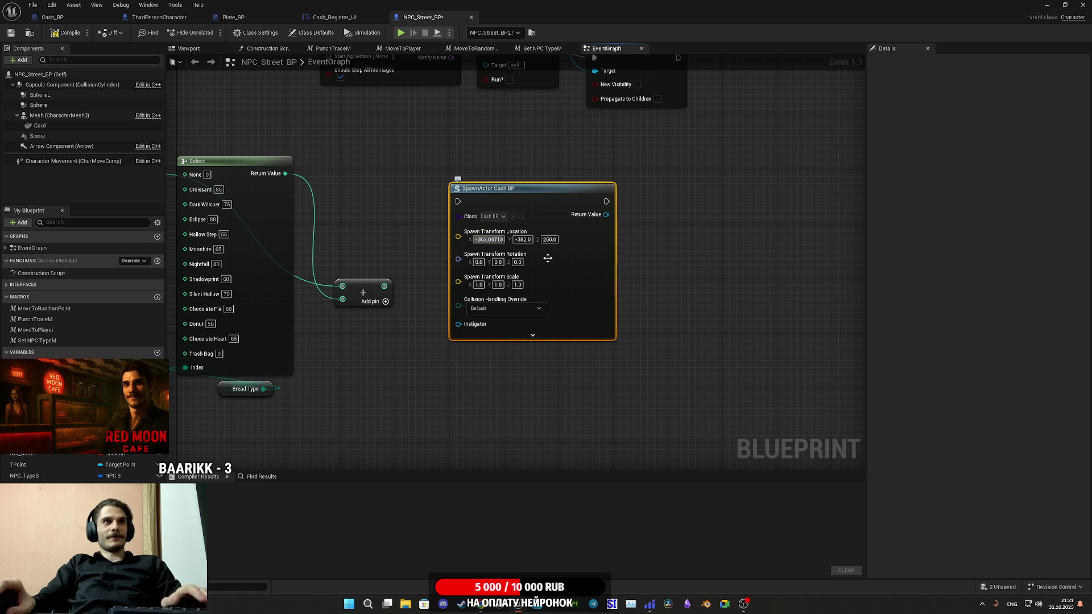
{"action": "key", "text": "End"}
{"action": "key", "text": "BackSpace"}
{"action": "key", "text": "BackSpace"}
{"action": "key", "text": "BackSpace"}
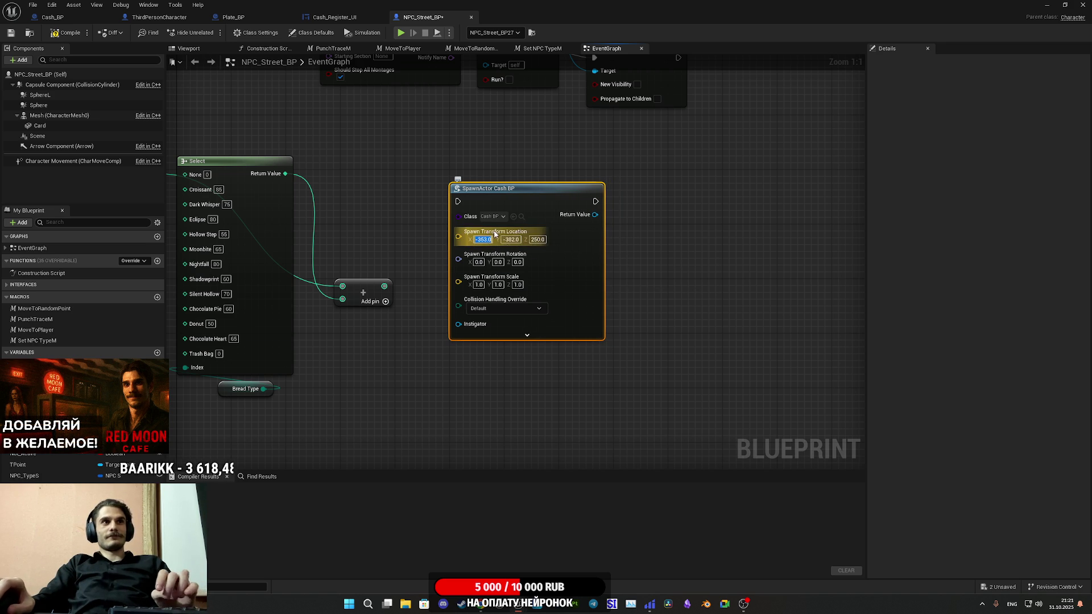
{"action": "left_click", "coordinate": [391, 210]}
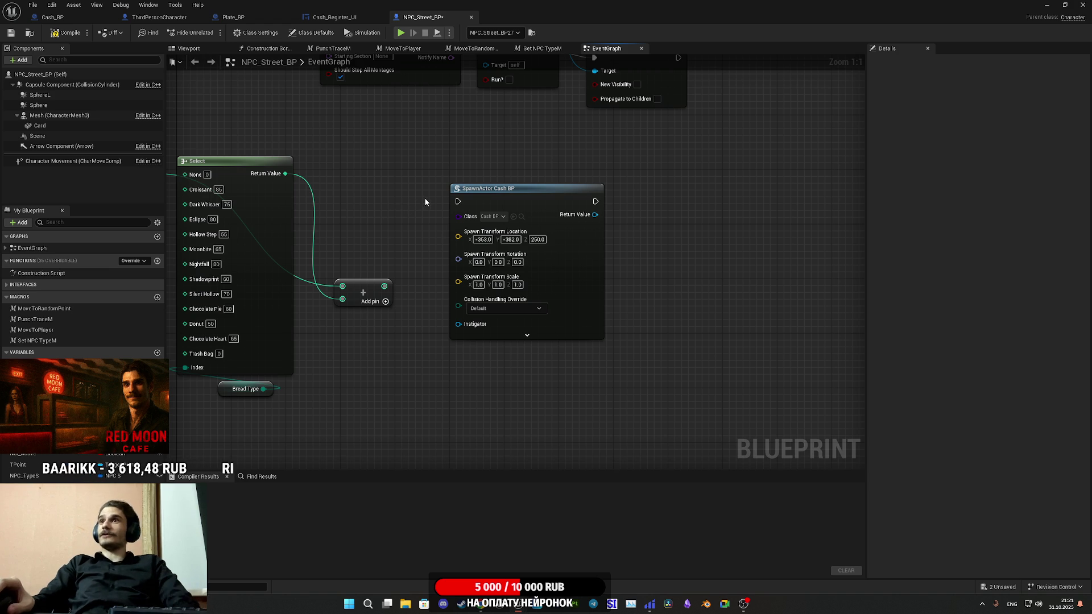
{"action": "mouse_move", "coordinate": [391, 213]}
{"action": "left_mouse_down"}
{"action": "mouse_move", "coordinate": [618, 272]}
{"action": "mouse_move", "coordinate": [626, 284]}
{"action": "mouse_move", "coordinate": [595, 286]}
{"action": "mouse_move", "coordinate": [563, 181]}
{"action": "mouse_move", "coordinate": [624, 236]}
{"action": "mouse_move", "coordinate": [575, 239]}
{"action": "mouse_move", "coordinate": [588, 248]}
{"action": "left_mouse_up"}
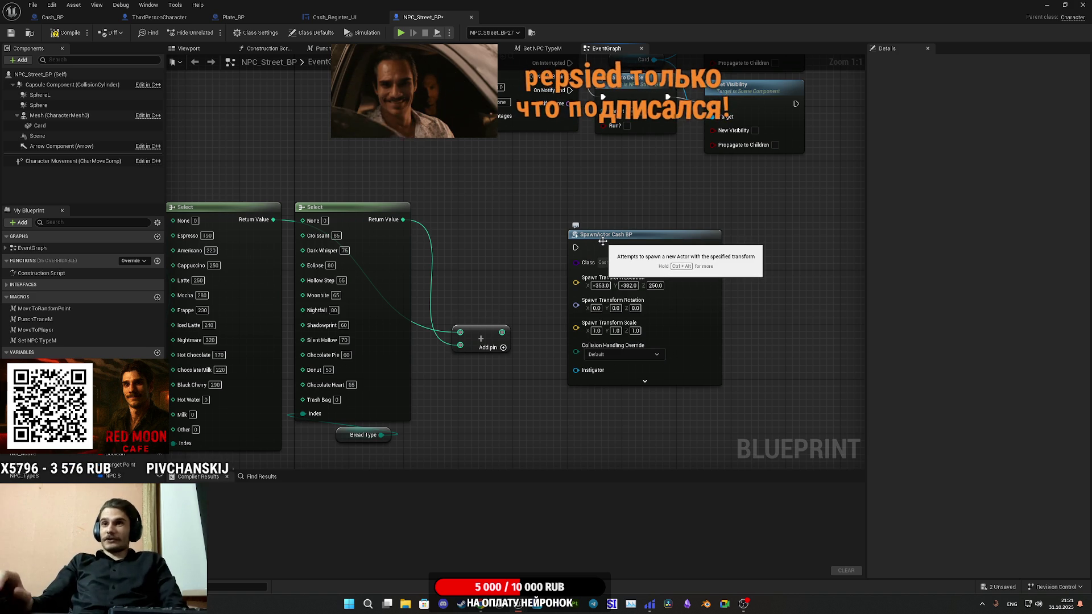
{"action": "left_click", "coordinate": [591, 232]}
{"action": "mouse_move", "coordinate": [619, 209]}
{"action": "left_mouse_down"}
{"action": "mouse_move", "coordinate": [588, 317]}
{"action": "mouse_move", "coordinate": [602, 321]}
{"action": "mouse_move", "coordinate": [604, 292]}
{"action": "mouse_move", "coordinate": [661, 236]}
{"action": "left_mouse_up"}
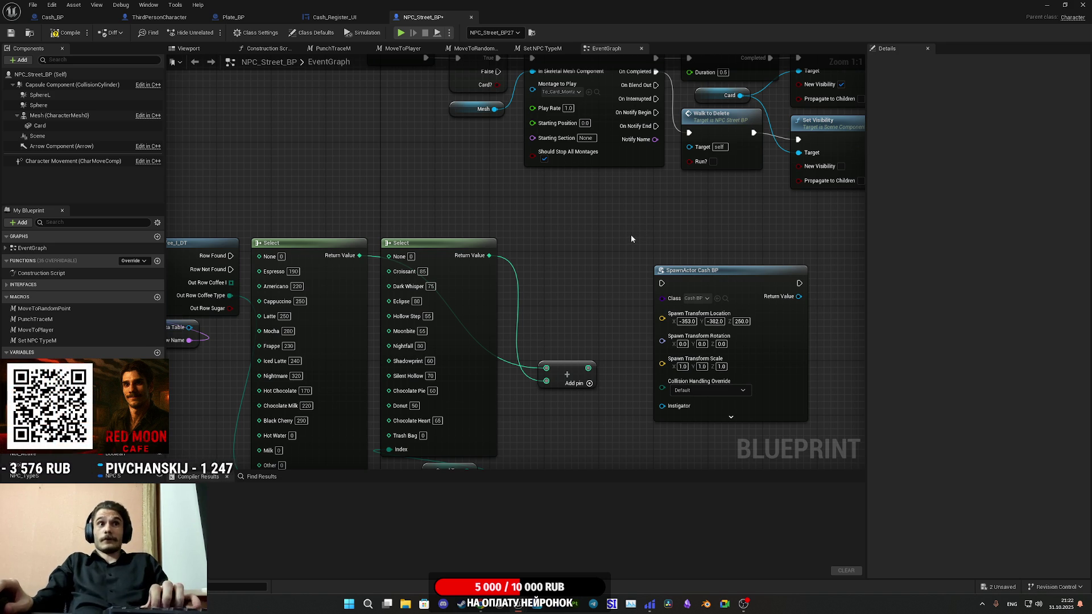
{"action": "mouse_move", "coordinate": [609, 236]}
{"action": "left_mouse_down"}
{"action": "mouse_move", "coordinate": [606, 253]}
{"action": "mouse_move", "coordinate": [522, 261]}
{"action": "left_mouse_up"}
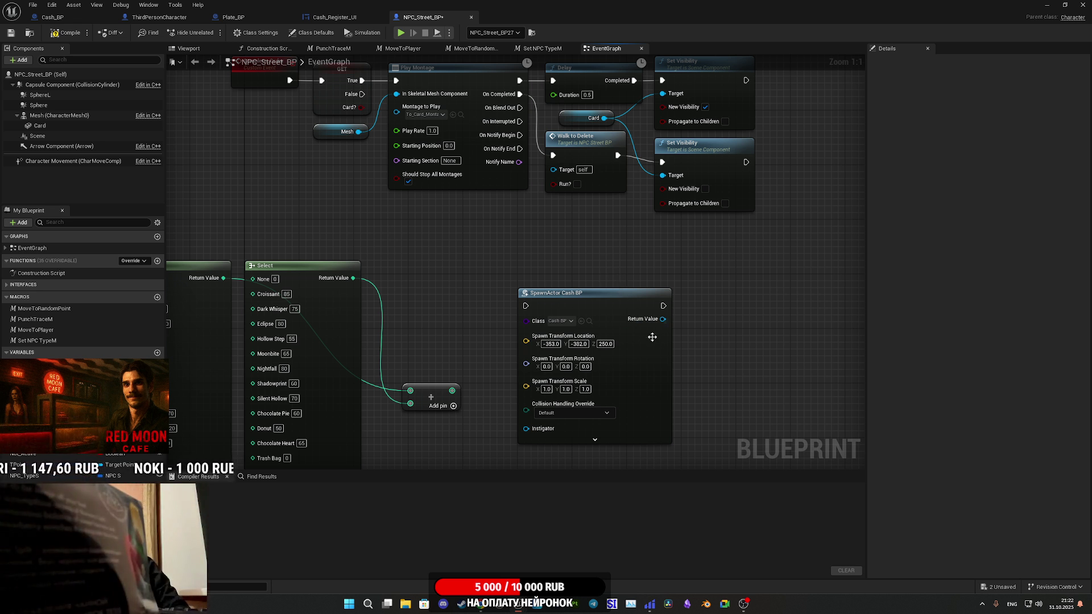
{"action": "mouse_move", "coordinate": [593, 323]}
{"action": "left_mouse_down"}
{"action": "mouse_move", "coordinate": [794, 348]}
{"action": "mouse_move", "coordinate": [739, 307]}
{"action": "mouse_move", "coordinate": [762, 315]}
{"action": "mouse_move", "coordinate": [568, 314]}
{"action": "left_mouse_up"}
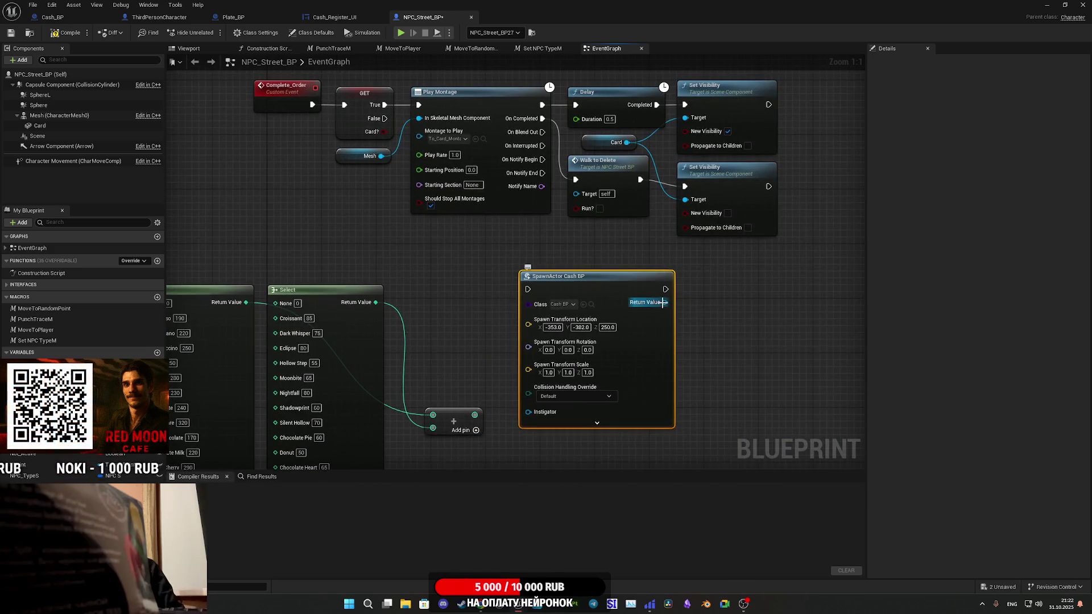
Search 'spaw' from SpawnActor's Return Value, then check Cash_BP's Update_Visual graph
{"action": "left_click_drag", "start_coordinate": [665, 302], "coordinate": [716, 324]}
{"action": "type", "text": "spa"}
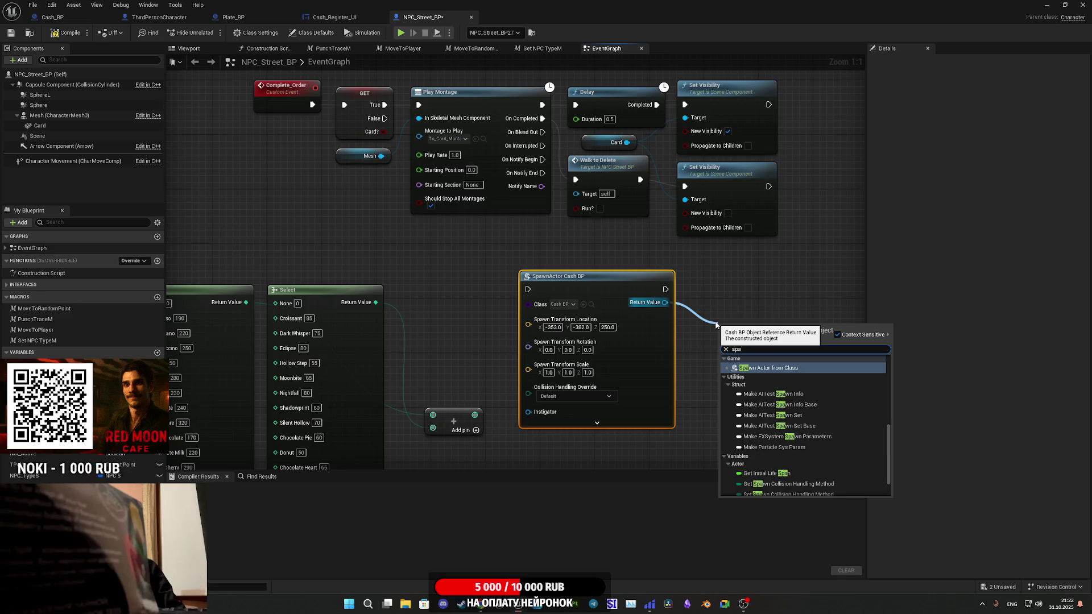
{"action": "type", "text": "w"}
{"action": "scroll", "coordinate": [790, 418], "scroll_direction": "up", "scroll_amount": 2}
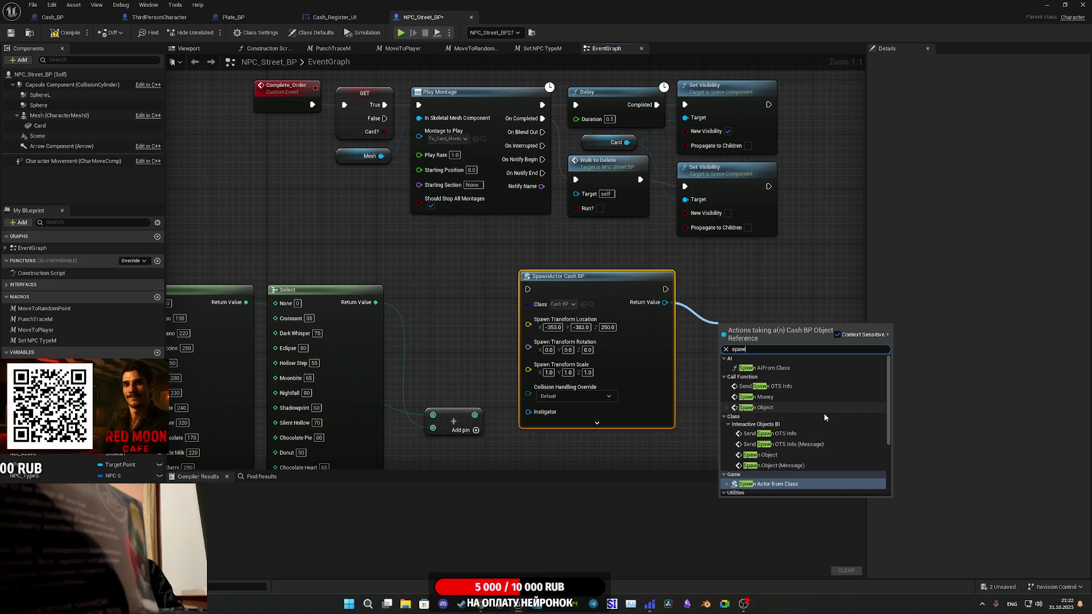
{"action": "left_click", "coordinate": [52, 17]}
{"action": "left_click", "coordinate": [397, 48]}
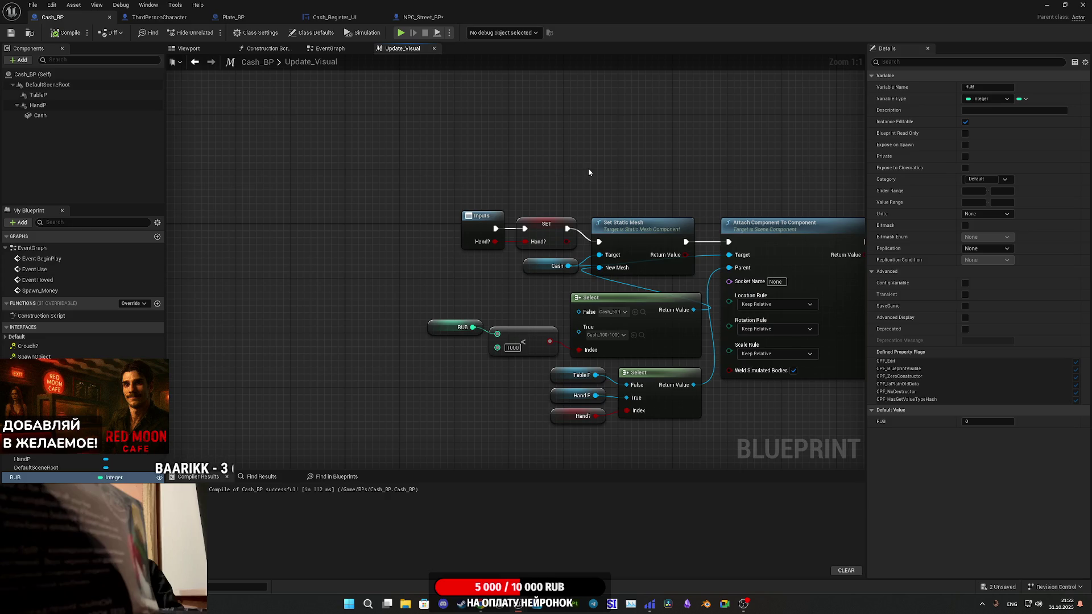
Inspect Cash_BP's Spawn_Money event, glance at Cash_Register_UI, then go back to NPC_Street_BP
{"action": "left_click", "coordinate": [344, 49]}
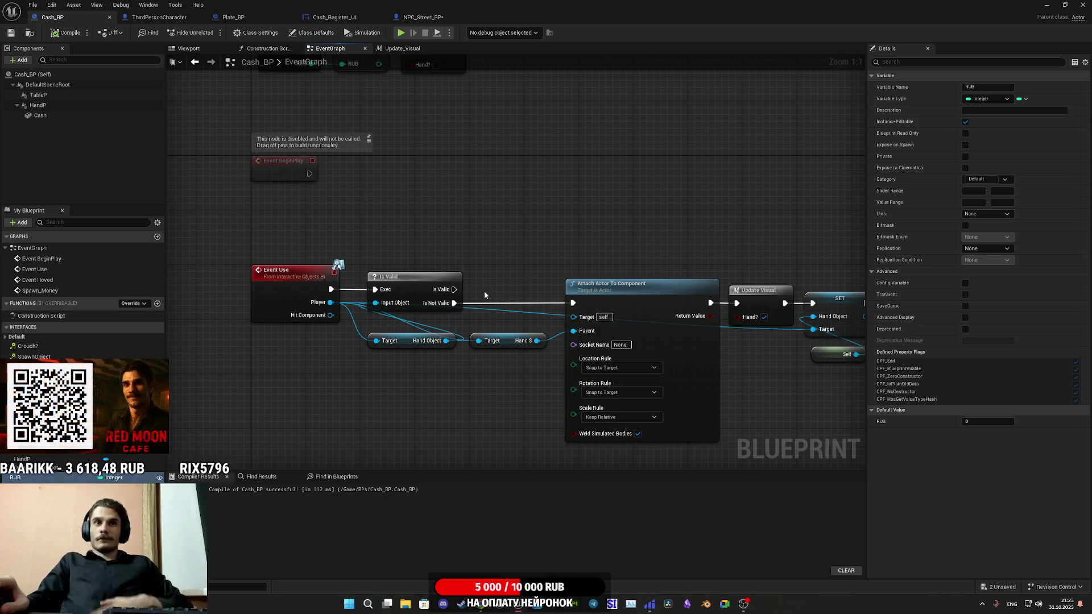
{"action": "scroll", "coordinate": [557, 195], "scroll_direction": "down", "scroll_amount": 2}
{"action": "left_click_drag", "start_coordinate": [557, 194], "coordinate": [662, 355]}
{"action": "scroll", "coordinate": [562, 285], "scroll_direction": "up", "scroll_amount": 2}
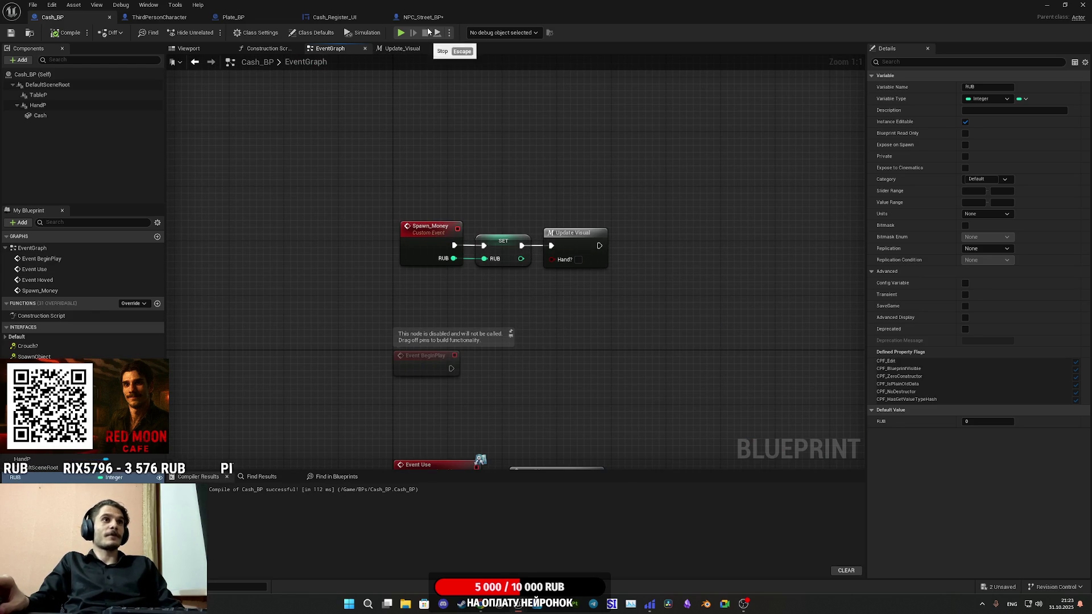
{"action": "left_click", "coordinate": [359, 16]}
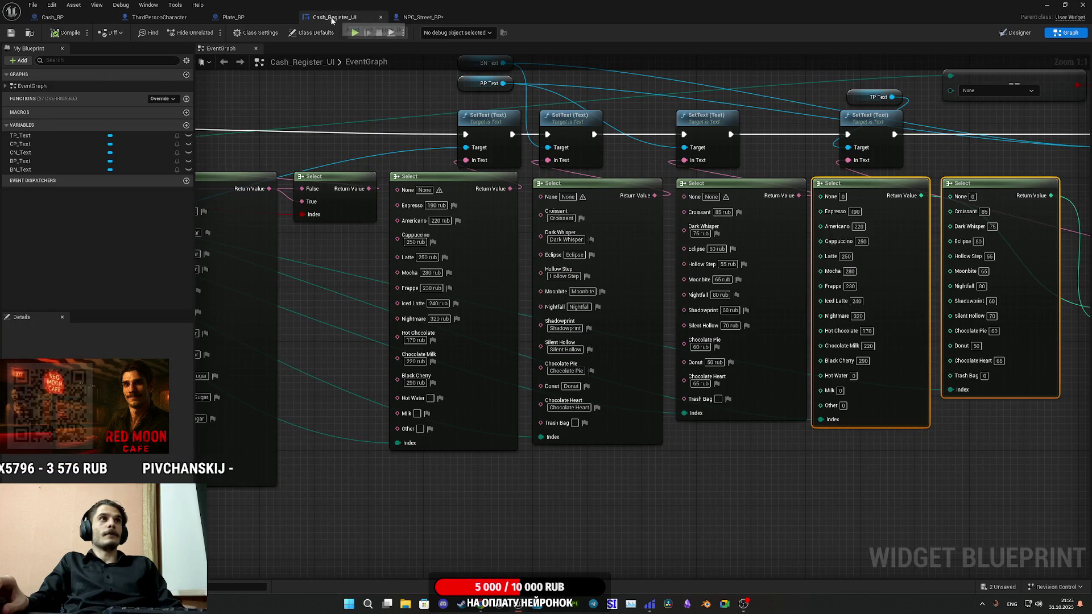
{"action": "left_click", "coordinate": [421, 17]}
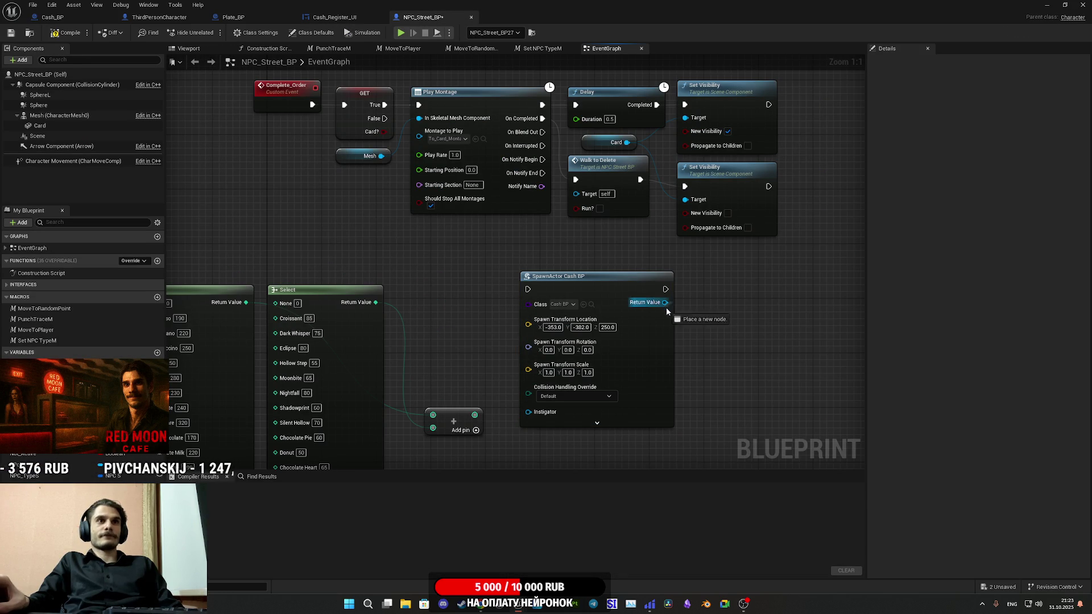
Add a Spawn Money call on SpawnActor's returned Cash BP, executing right after SpawnActor
{"action": "left_click_drag", "start_coordinate": [667, 308], "coordinate": [698, 322]}
{"action": "type", "text": "spaw"}
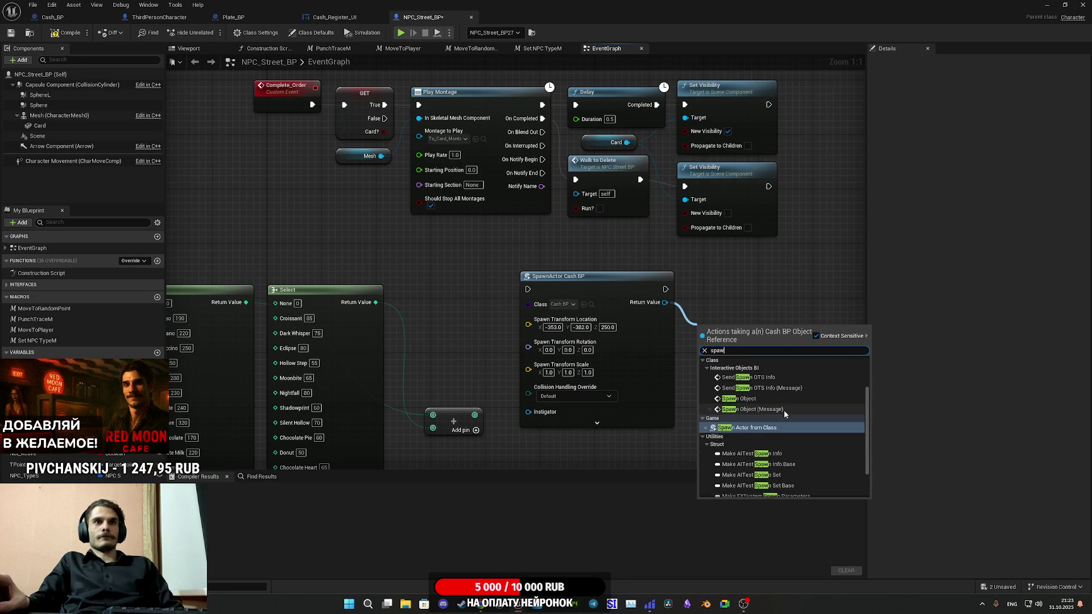
{"action": "scroll", "coordinate": [788, 413], "scroll_direction": "up", "scroll_amount": 1}
{"action": "left_click", "coordinate": [758, 399]}
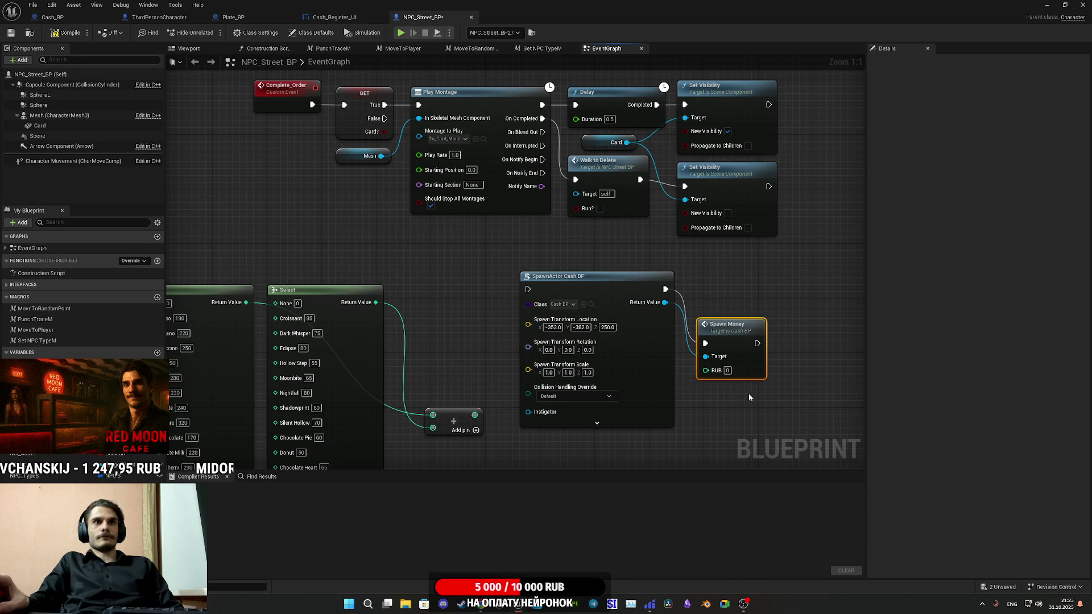
{"action": "left_click_drag", "start_coordinate": [734, 325], "coordinate": [748, 284]}
{"action": "mouse_move", "coordinate": [475, 415]}
{"action": "left_mouse_down"}
{"action": "mouse_move", "coordinate": [700, 351]}
{"action": "mouse_move", "coordinate": [736, 295]}
{"action": "mouse_move", "coordinate": [635, 292]}
{"action": "left_mouse_up"}
{"action": "left_click", "coordinate": [668, 374]}
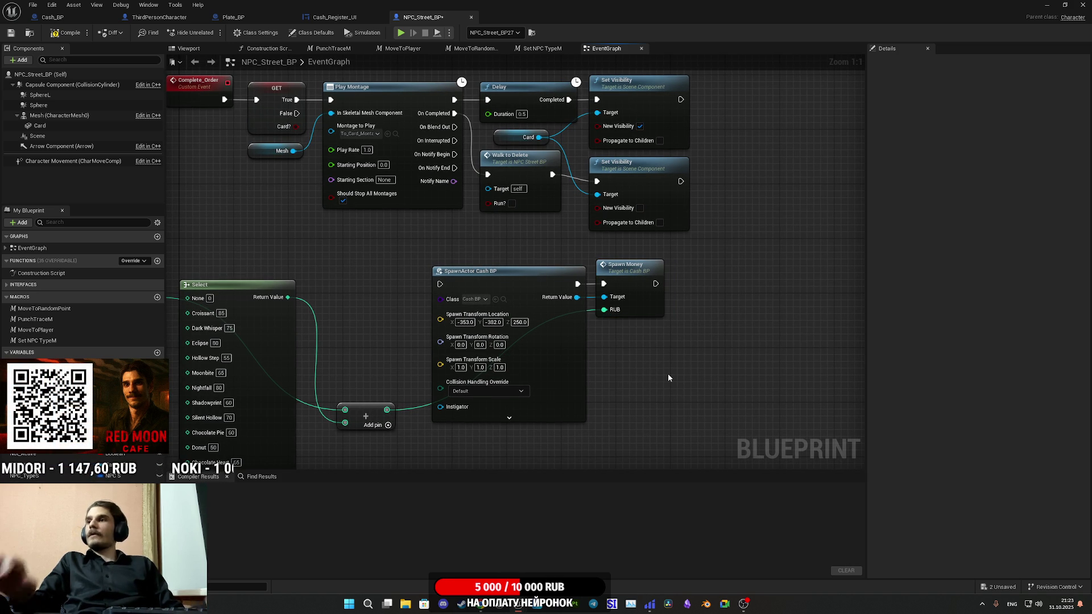